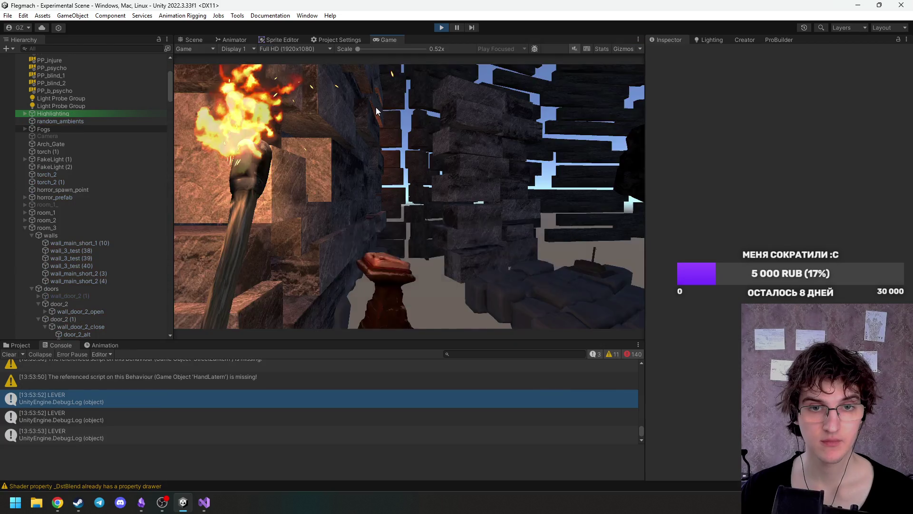
Orbit the Scene view along the curved stone path and inspect the door_2_alt and door_3_alt doors.
mouse_move(414, 181)
left_mouse_down()
mouse_move(702, 196)
mouse_move(409, 191)
mouse_move(550, 189)
mouse_move(569, 211)
mouse_move(648, 147)
mouse_move(518, 173)
mouse_move(405, 148)
mouse_move(421, 137)
mouse_move(312, 145)
mouse_move(559, 134)
mouse_move(746, 142)
left_mouse_up()
left_click(512, 170)
left_click(421, 137)
left_click(313, 145)
left_click(563, 178)
mouse_move(566, 174)
left_mouse_down()
mouse_move(225, 175)
mouse_move(320, 150)
mouse_move(365, 162)
mouse_move(221, 169)
mouse_move(404, 153)
mouse_move(449, 163)
mouse_move(283, 246)
left_mouse_up()
left_click(260, 169)
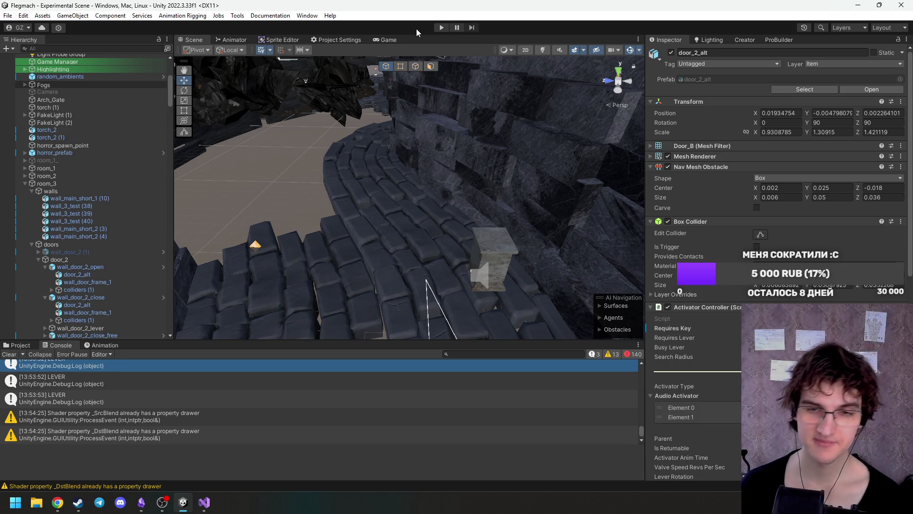
Frame the ritual object, dock the Game view as a small bottom-right panel, and enter Play mode.
mouse_move(472, 138)
left_mouse_down()
mouse_move(433, 155)
mouse_move(489, 176)
mouse_move(488, 243)
mouse_move(442, 247)
mouse_move(425, 226)
left_mouse_up()
left_click(425, 226)
mouse_move(476, 248)
left_mouse_down()
mouse_move(497, 255)
mouse_move(608, 210)
left_mouse_up()
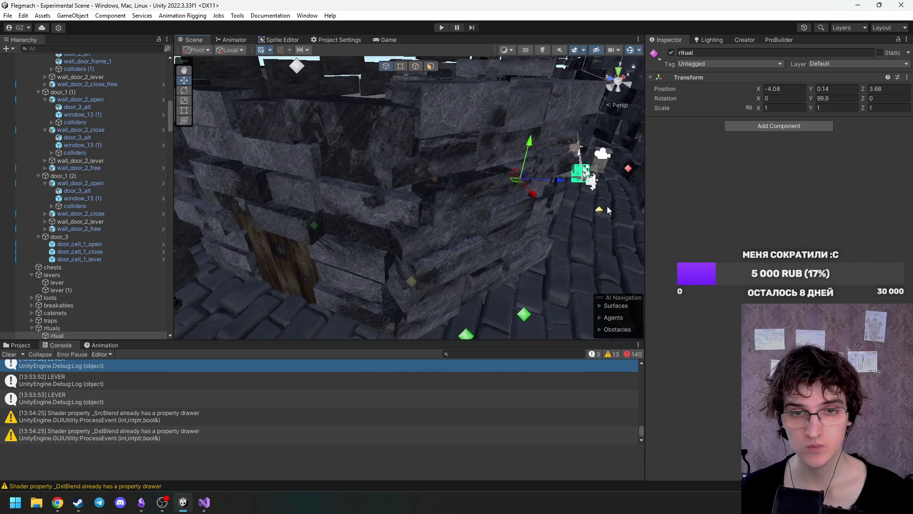
key("f")
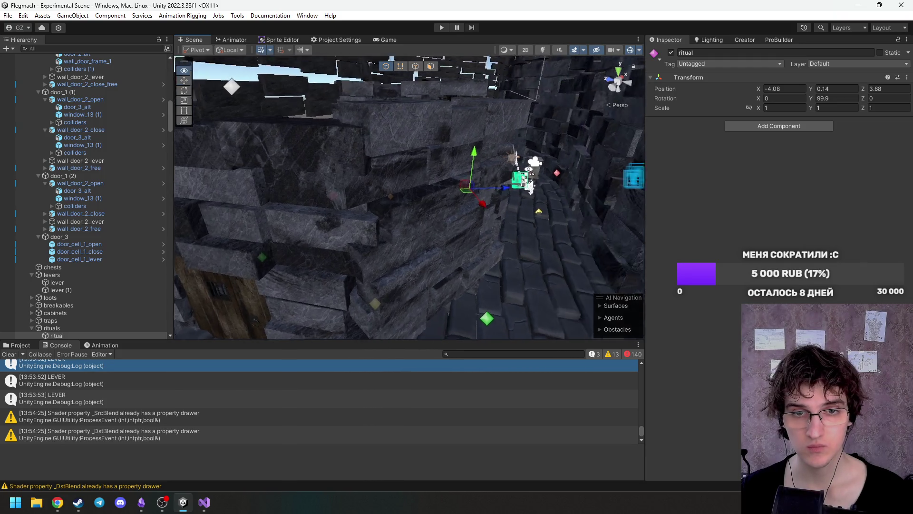
mouse_move(389, 39)
left_mouse_down()
mouse_move(493, 77)
mouse_move(694, 404)
left_mouse_up()
left_click(441, 28)
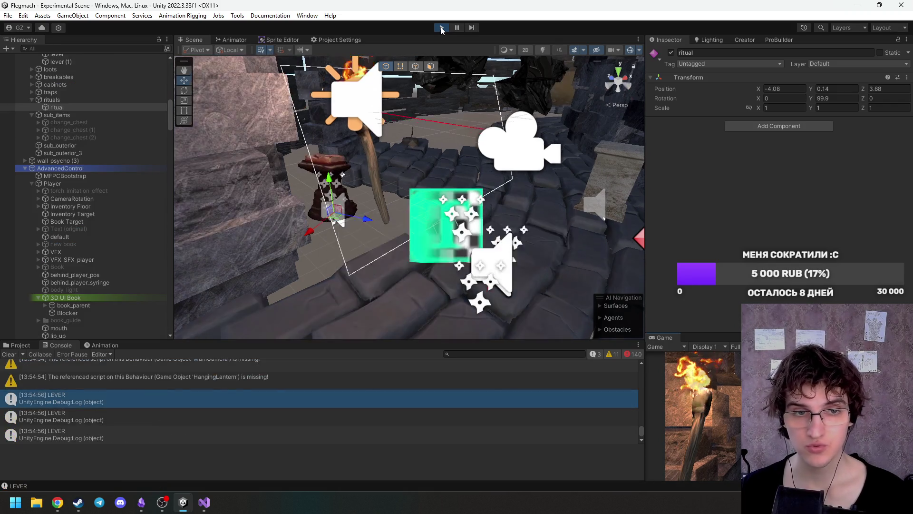
Orbit around the ritual object, stop Play mode, and swing the view down the corridor.
key("f")
mouse_move(416, 149)
left_mouse_down()
mouse_move(248, 210)
mouse_move(328, 181)
mouse_move(390, 174)
left_mouse_up()
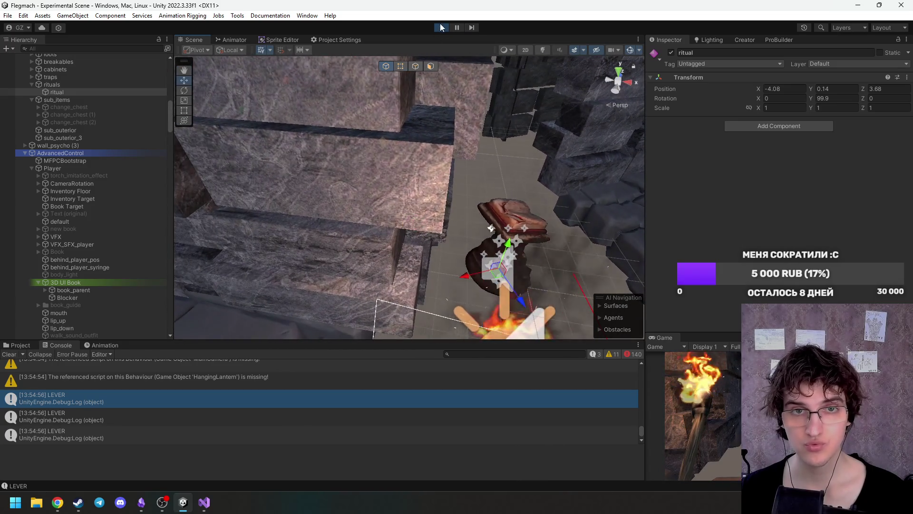
left_click(441, 28)
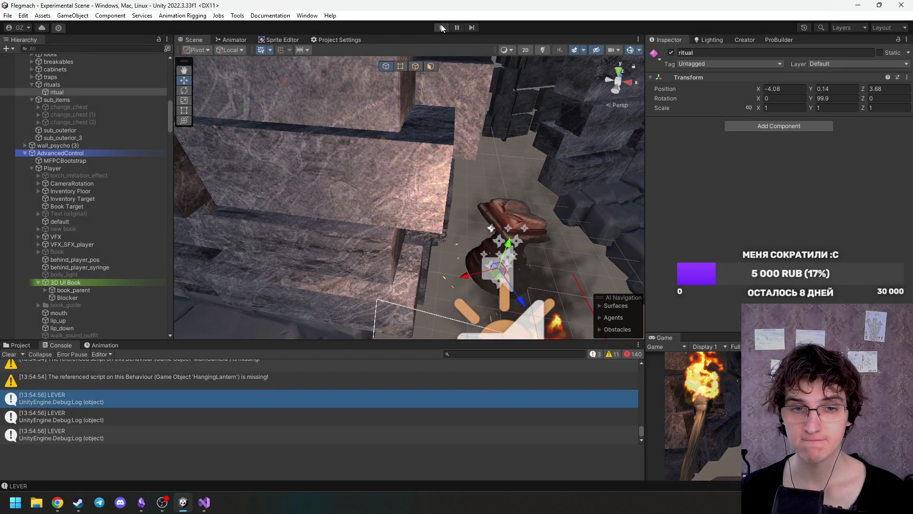
mouse_move(496, 274)
left_mouse_down()
mouse_move(670, 284)
mouse_move(443, 222)
mouse_move(721, 235)
mouse_move(522, 197)
left_mouse_up()
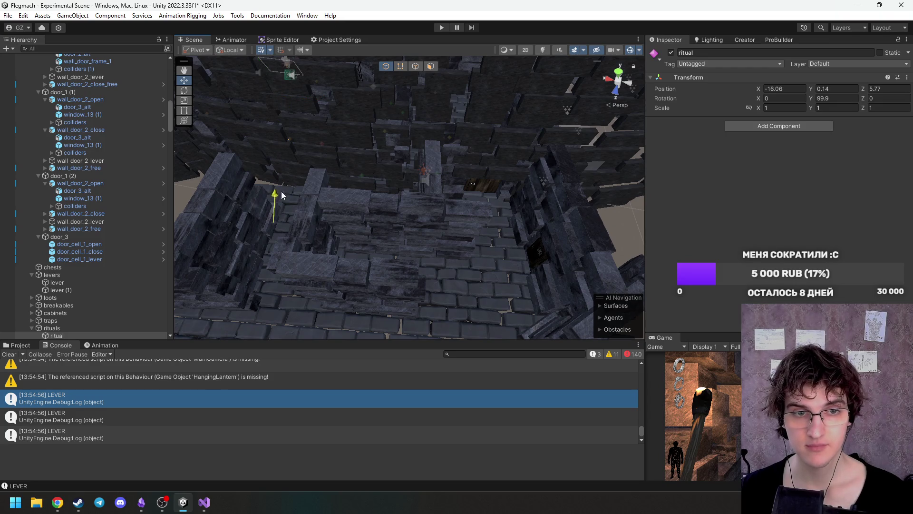
Drag the ritual object to a new spot on the stone room floor, then select the lever.
mouse_move(306, 245)
left_mouse_down()
mouse_move(272, 261)
mouse_move(383, 251)
mouse_move(356, 266)
mouse_move(335, 218)
left_mouse_up()
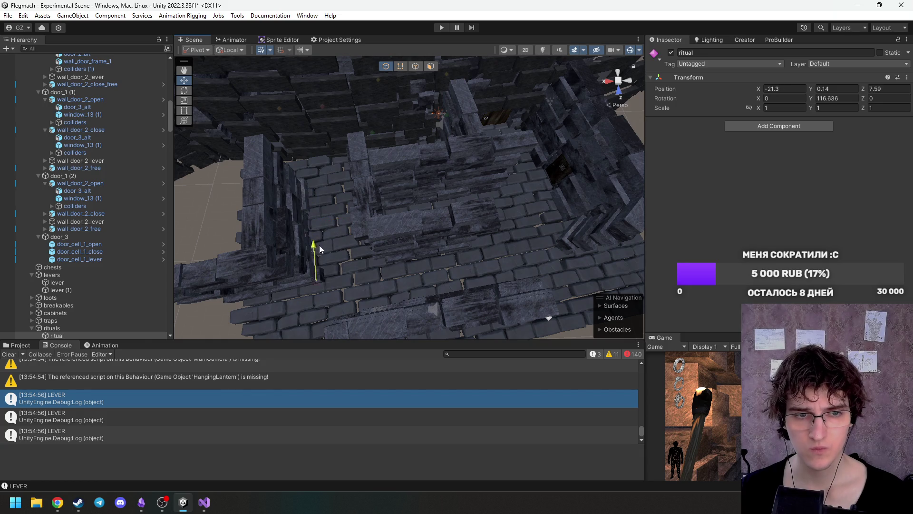
mouse_move(325, 268)
left_mouse_down()
mouse_move(356, 299)
mouse_move(373, 295)
mouse_move(422, 186)
mouse_move(308, 182)
mouse_move(244, 215)
mouse_move(365, 183)
mouse_move(398, 206)
mouse_move(403, 143)
mouse_move(275, 163)
mouse_move(451, 224)
mouse_move(428, 214)
mouse_move(455, 201)
mouse_move(403, 198)
mouse_move(407, 224)
mouse_move(426, 183)
mouse_move(256, 146)
mouse_move(558, 188)
mouse_move(312, 204)
mouse_move(347, 181)
mouse_move(310, 176)
mouse_move(451, 225)
mouse_move(290, 224)
mouse_move(542, 230)
mouse_move(503, 248)
left_mouse_up()
left_click(452, 197)
scroll(142, 238, "up", 10)
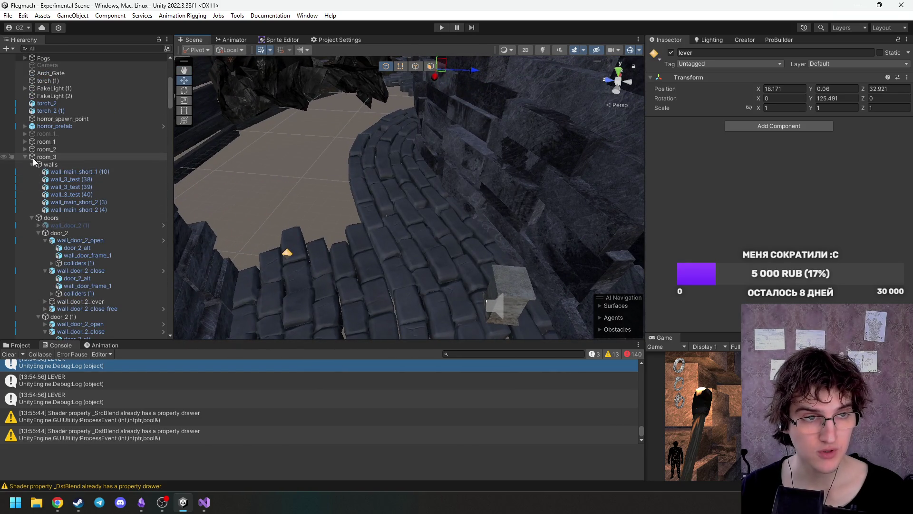
Collapse room_3, expand and select room_1 in the Hierarchy, and fly into room_1.
left_click(25, 157)
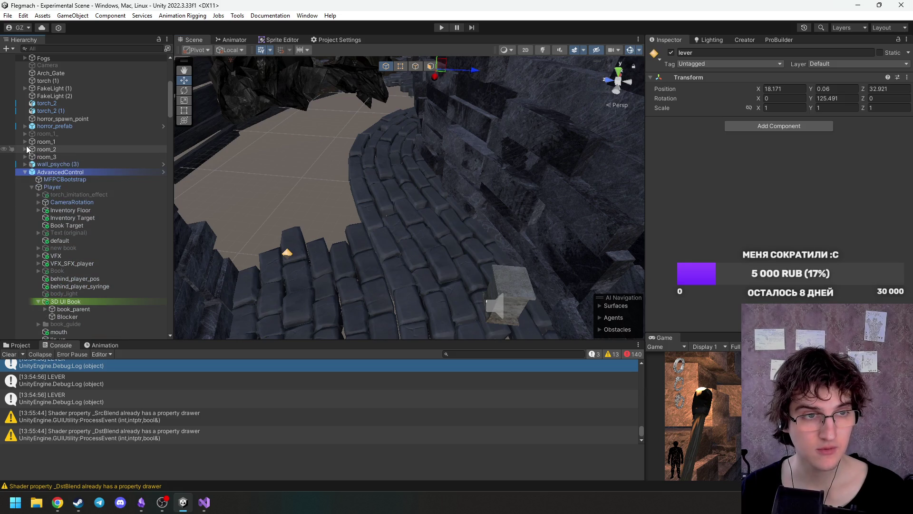
left_click(25, 142)
left_click(44, 142)
mouse_move(418, 201)
left_mouse_down()
mouse_move(455, 133)
mouse_move(481, 143)
mouse_move(422, 162)
mouse_move(463, 220)
mouse_move(578, 171)
mouse_move(356, 210)
left_mouse_up()
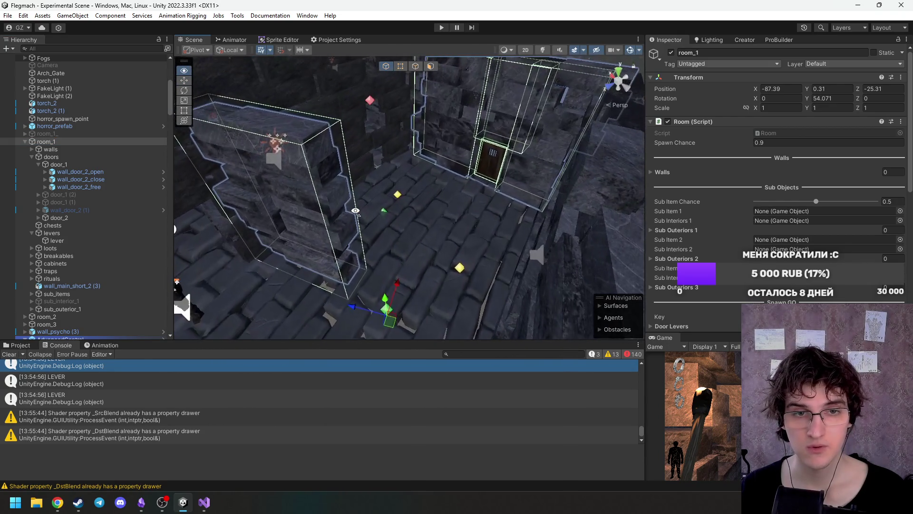
mouse_move(517, 189)
left_mouse_down()
mouse_move(275, 173)
mouse_move(526, 145)
left_mouse_up()
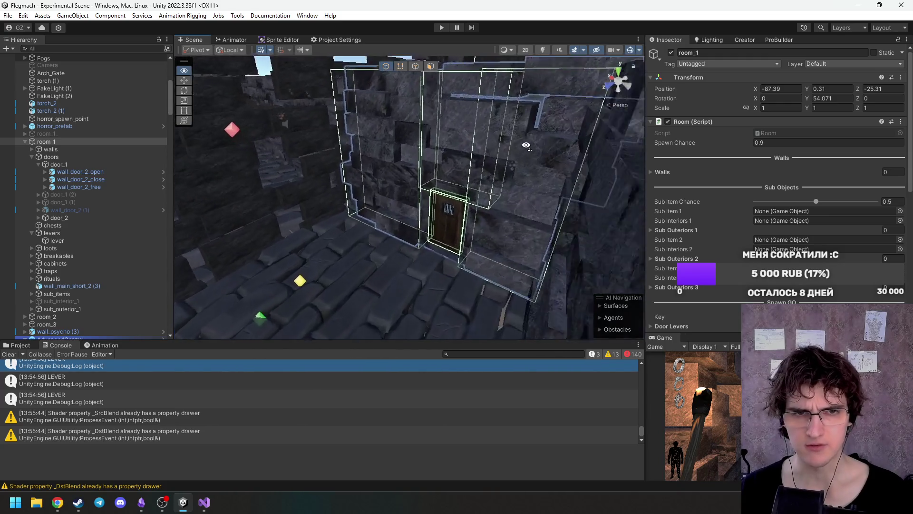
key("w")
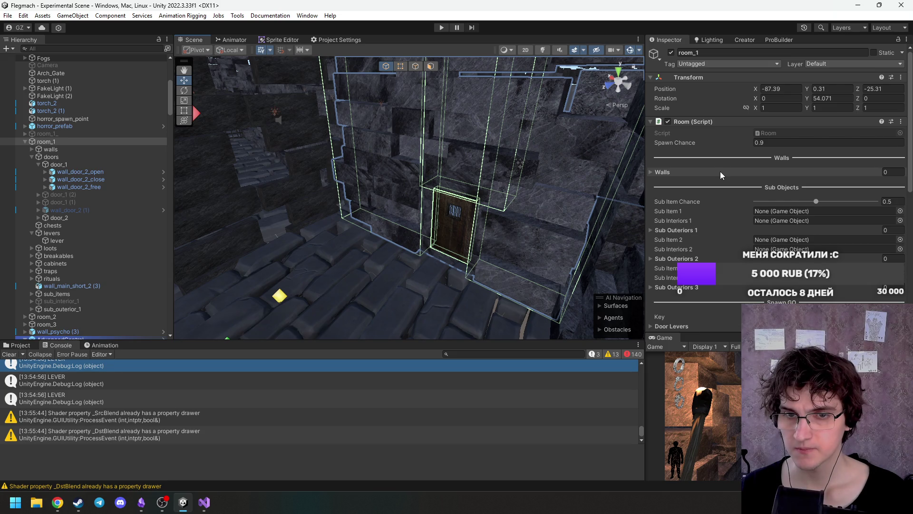
mouse_move(428, 166)
left_mouse_down()
mouse_move(342, 140)
mouse_move(255, 194)
mouse_move(265, 212)
mouse_move(476, 205)
mouse_move(282, 216)
left_mouse_up()
key("w")
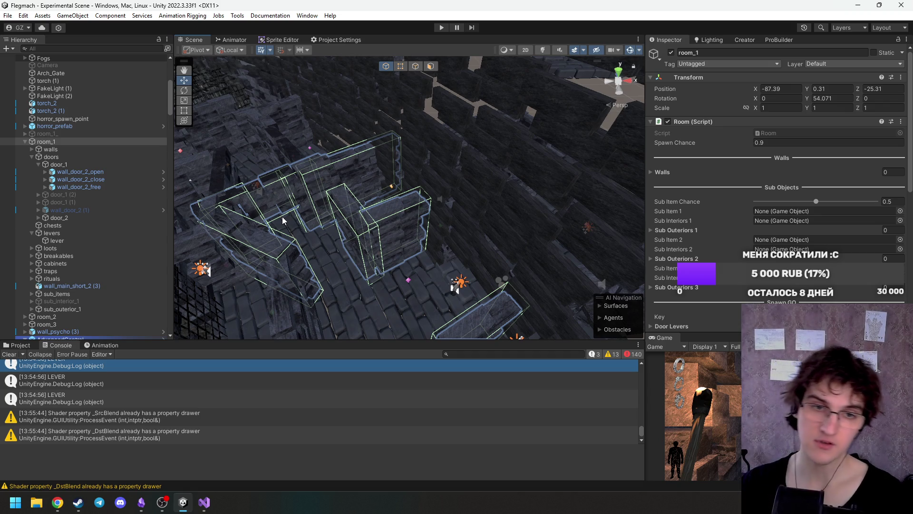
Delete the wall piece wall_main_short_1 (7) from room_1.
mouse_move(561, 200)
left_mouse_down()
mouse_move(409, 241)
mouse_move(362, 227)
mouse_move(367, 208)
left_mouse_up()
mouse_move(413, 188)
left_mouse_down()
mouse_move(345, 219)
mouse_move(362, 139)
mouse_move(308, 183)
mouse_move(458, 182)
mouse_move(444, 184)
mouse_move(504, 193)
mouse_move(428, 189)
left_mouse_up()
left_click(324, 186)
key("Delete")
left_click_drag(502, 182, 344, 187)
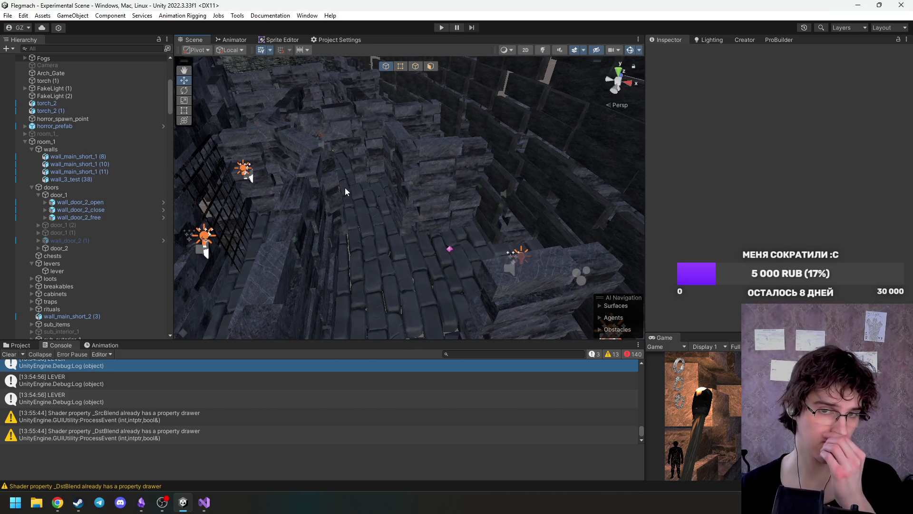
Move torch_3 toward the middle of the brick corridor, to X 147.11.
mouse_move(347, 183)
left_mouse_down()
mouse_move(478, 174)
mouse_move(462, 167)
mouse_move(449, 212)
mouse_move(457, 198)
mouse_move(397, 192)
mouse_move(387, 210)
mouse_move(394, 273)
mouse_move(509, 243)
mouse_move(452, 189)
mouse_move(324, 234)
mouse_move(464, 233)
mouse_move(438, 209)
mouse_move(427, 219)
mouse_move(460, 189)
mouse_move(363, 210)
mouse_move(379, 204)
mouse_move(331, 169)
mouse_move(363, 255)
mouse_move(556, 195)
mouse_move(544, 210)
mouse_move(610, 271)
mouse_move(324, 220)
mouse_move(278, 246)
left_mouse_up()
left_click(363, 255)
mouse_move(227, 222)
left_mouse_down()
mouse_move(336, 179)
mouse_move(410, 190)
mouse_move(370, 152)
mouse_move(448, 120)
mouse_move(564, 128)
mouse_move(421, 178)
mouse_move(426, 79)
left_mouse_up()
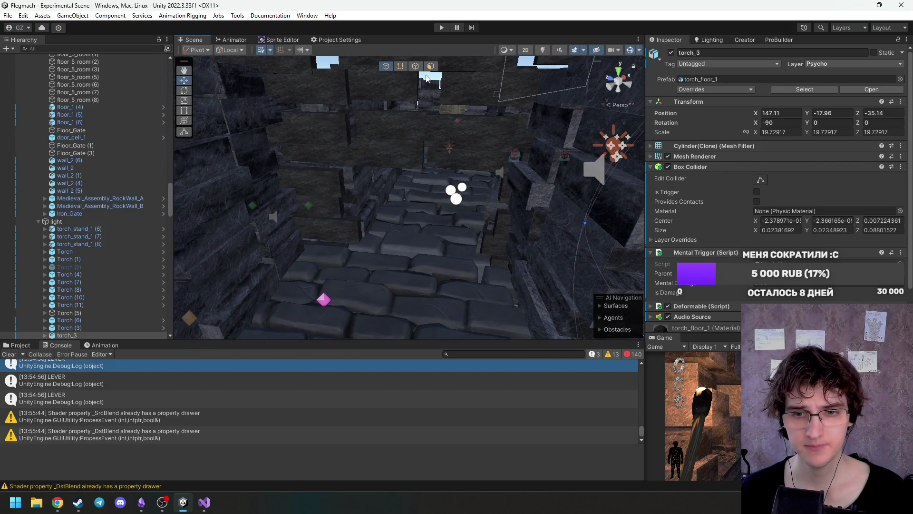
left_click(441, 28)
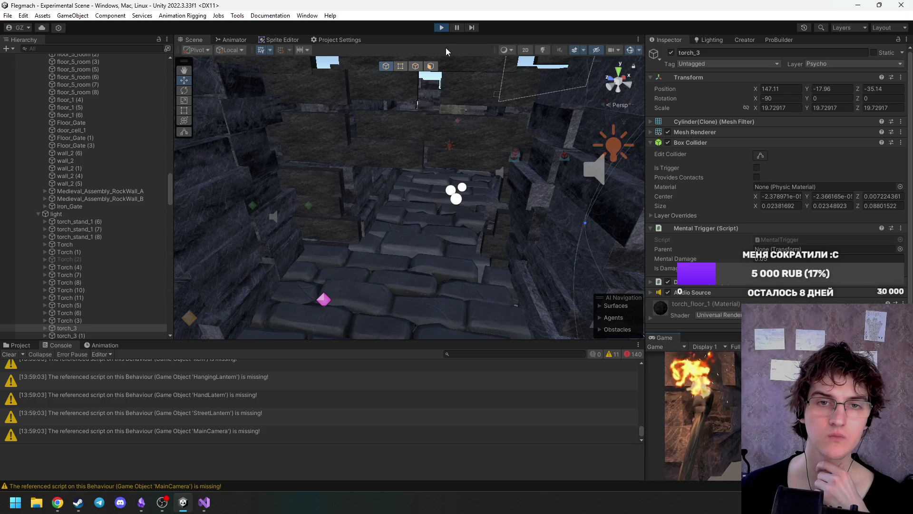
left_click(441, 29)
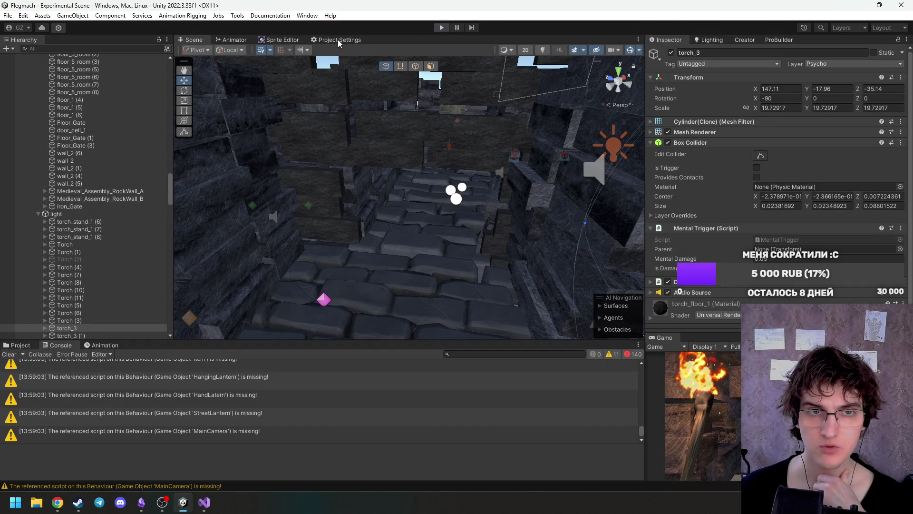
left_click(340, 40)
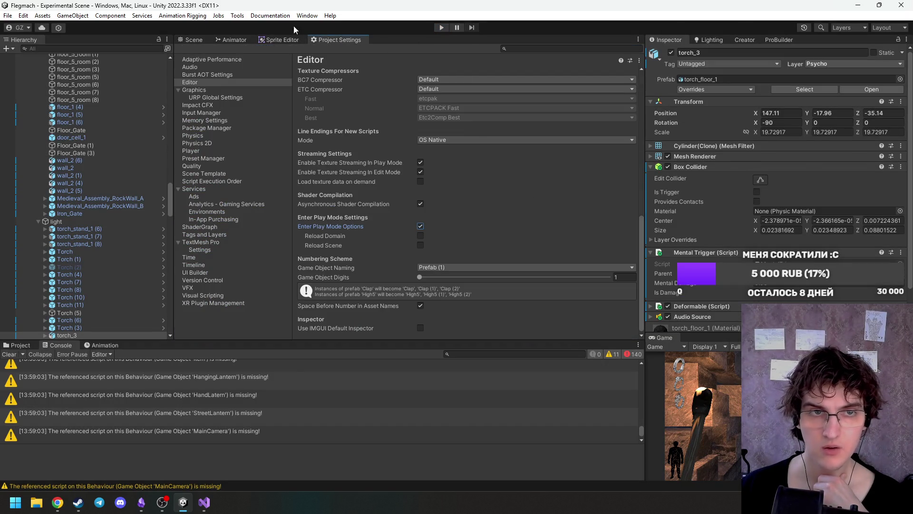
left_click(196, 40)
left_click(441, 28)
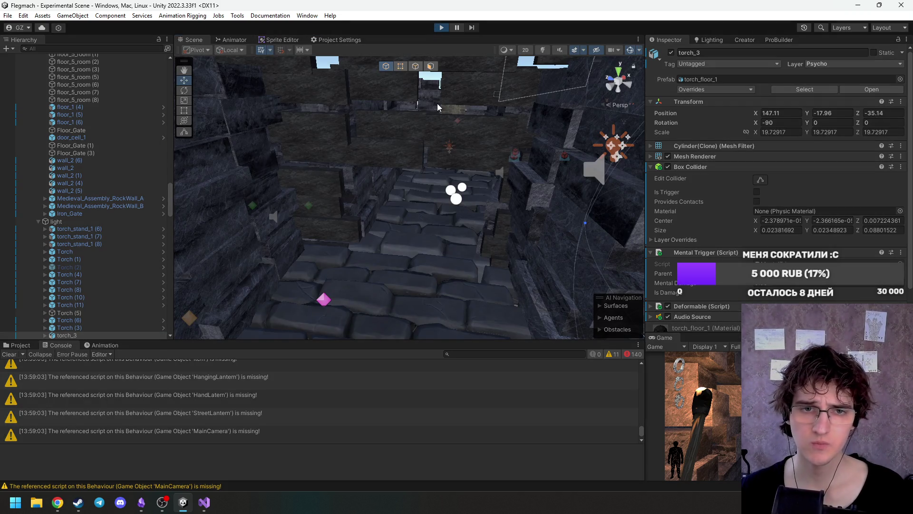
mouse_move(381, 119)
left_mouse_down()
mouse_move(387, 152)
mouse_move(295, 117)
mouse_move(456, 98)
left_mouse_up()
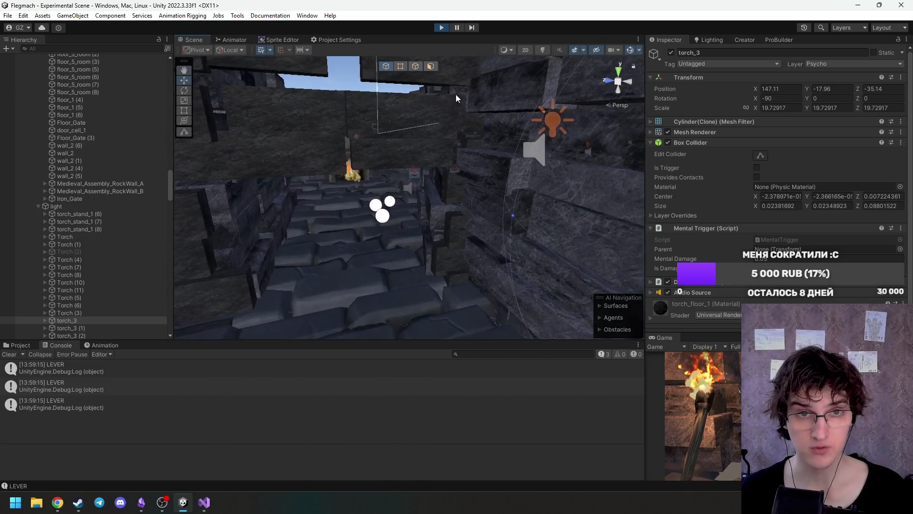
key("ctrl+p")
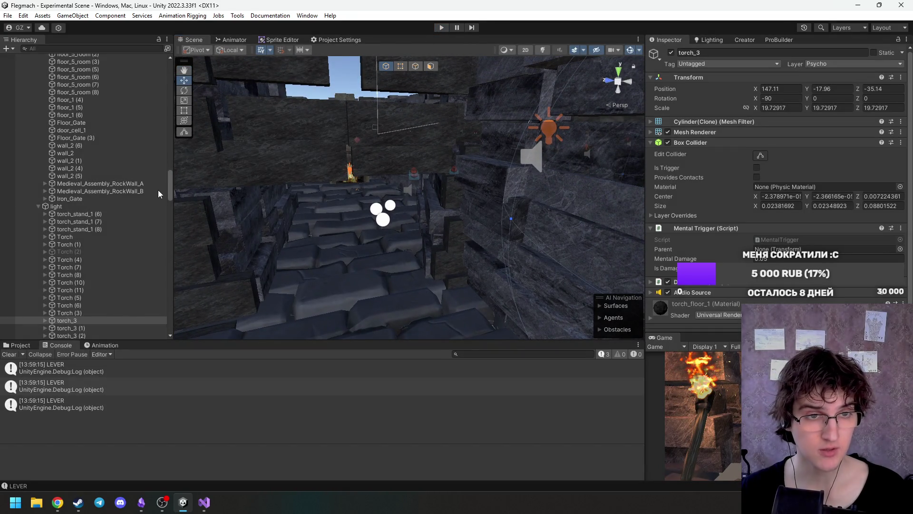
left_click_drag(171, 190, 171, 159)
scroll(128, 211, "up", 10)
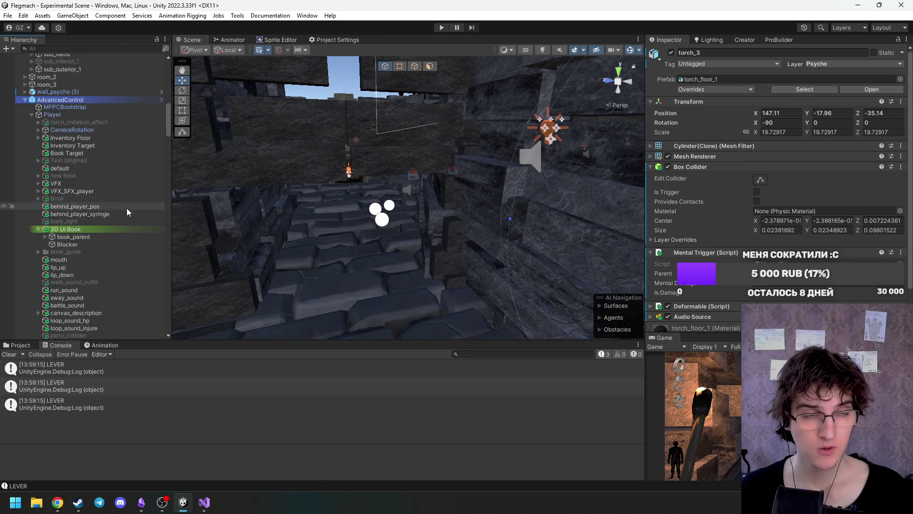
scroll(127, 212, "up", 10)
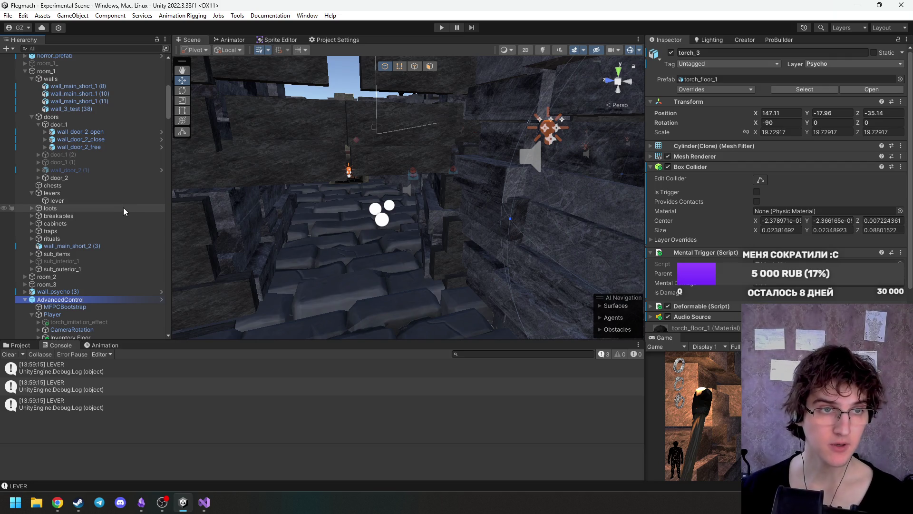
scroll(115, 205, "up", 8)
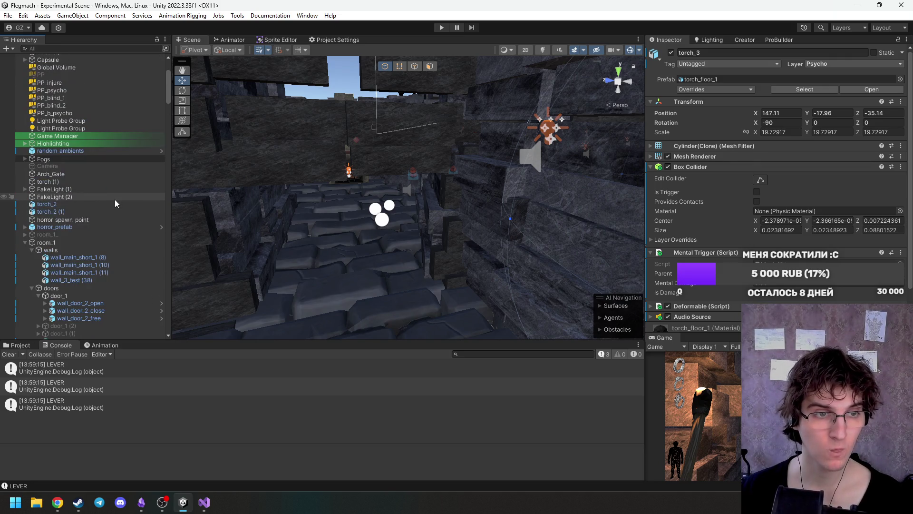
scroll(116, 203, "down", 3)
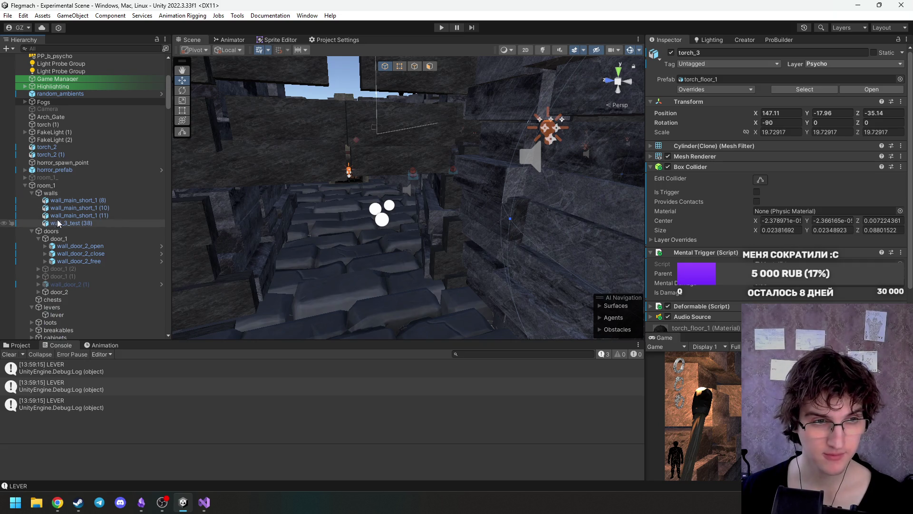
scroll(60, 223, "down", 3)
Frame door_1 and make door_1 (1) and door_1 (2) active.
left_click(57, 181)
left_click(38, 182)
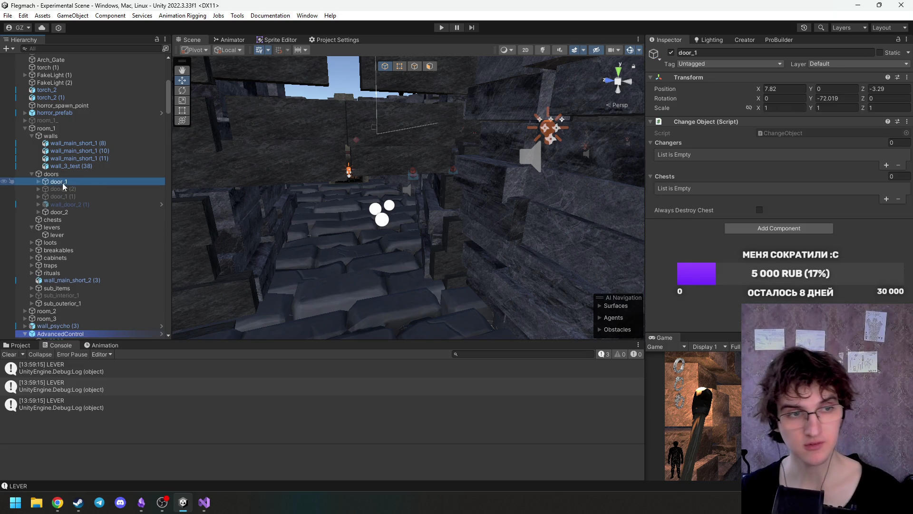
double_click(92, 184)
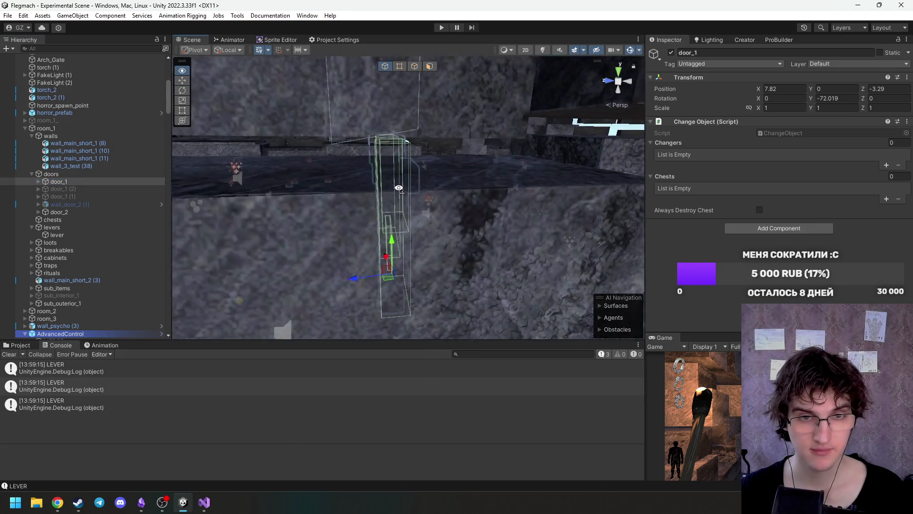
mouse_move(398, 188)
left_mouse_down()
mouse_move(323, 210)
mouse_move(257, 205)
left_mouse_up()
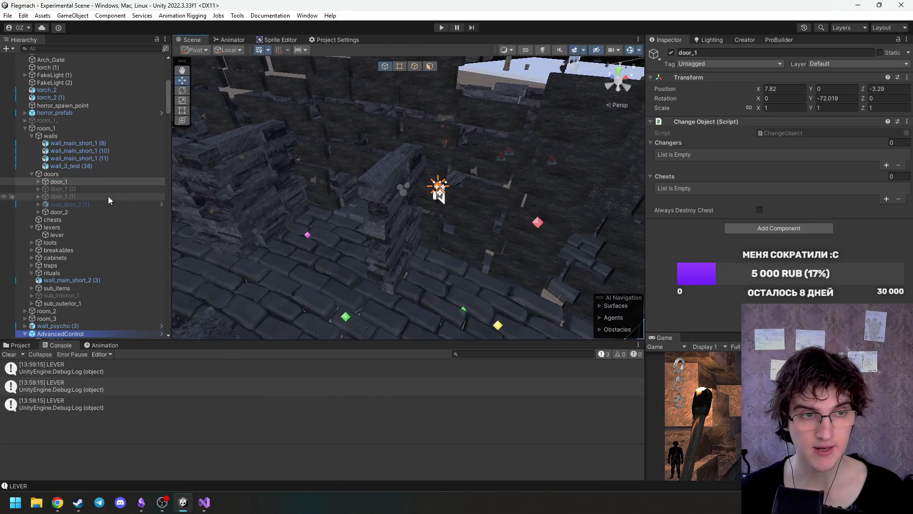
left_click(104, 189)
left_click(103, 196, "shift")
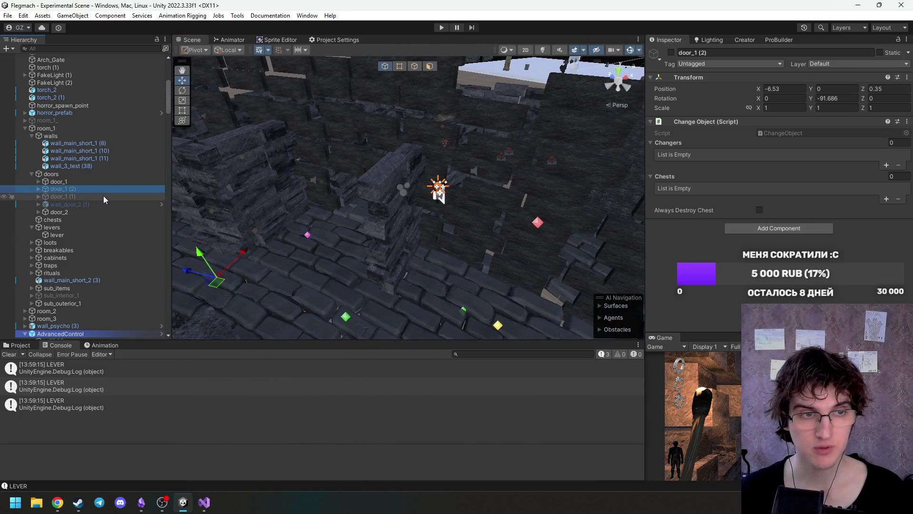
left_click(670, 53)
mouse_move(447, 209)
left_mouse_down()
mouse_move(475, 191)
mouse_move(317, 211)
mouse_move(485, 192)
mouse_move(484, 157)
mouse_move(520, 117)
mouse_move(483, 111)
left_mouse_up()
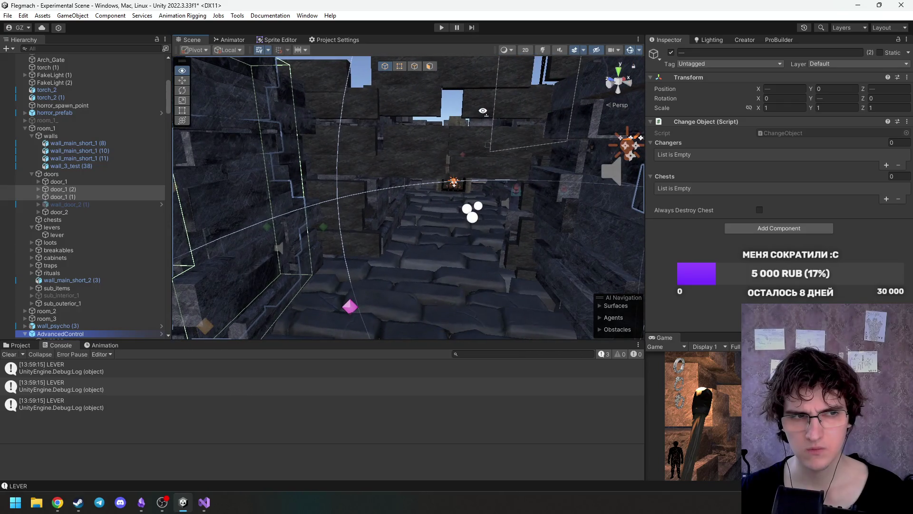
Activate wall_door_2 (1) and inspect its door_3_alt part.
left_click(121, 206)
left_click(673, 54)
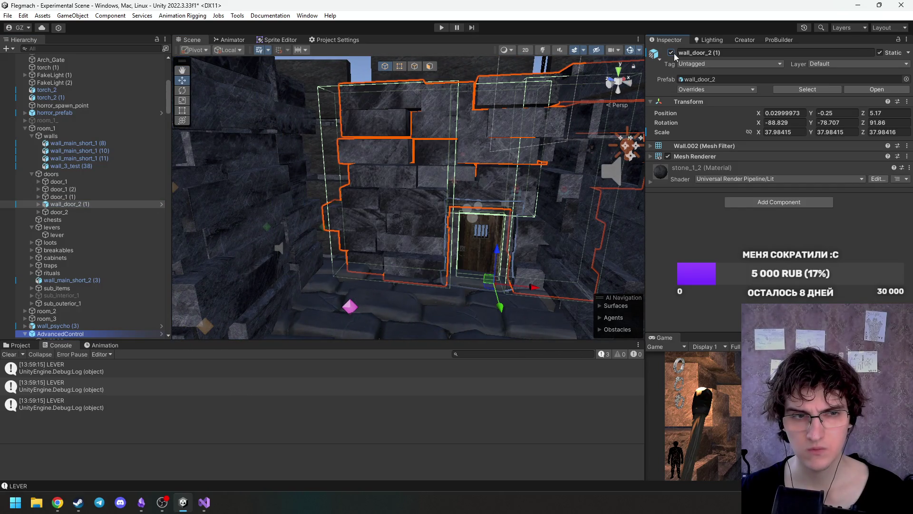
left_click(38, 203)
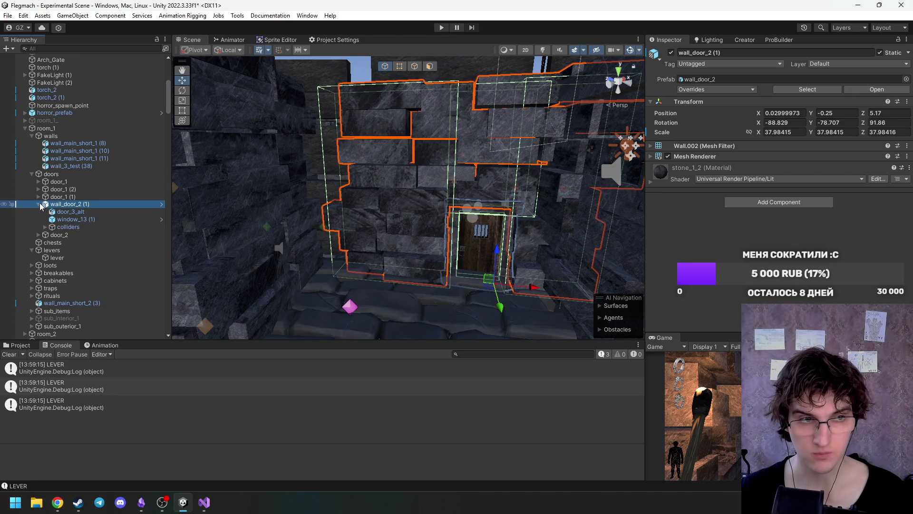
left_click(55, 198)
left_click(43, 204)
left_click(40, 204)
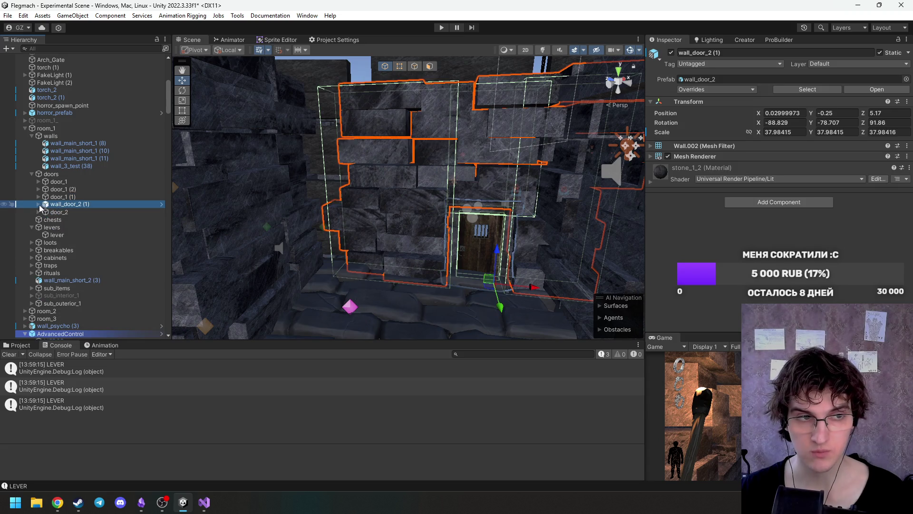
left_click(39, 205)
left_click(81, 211)
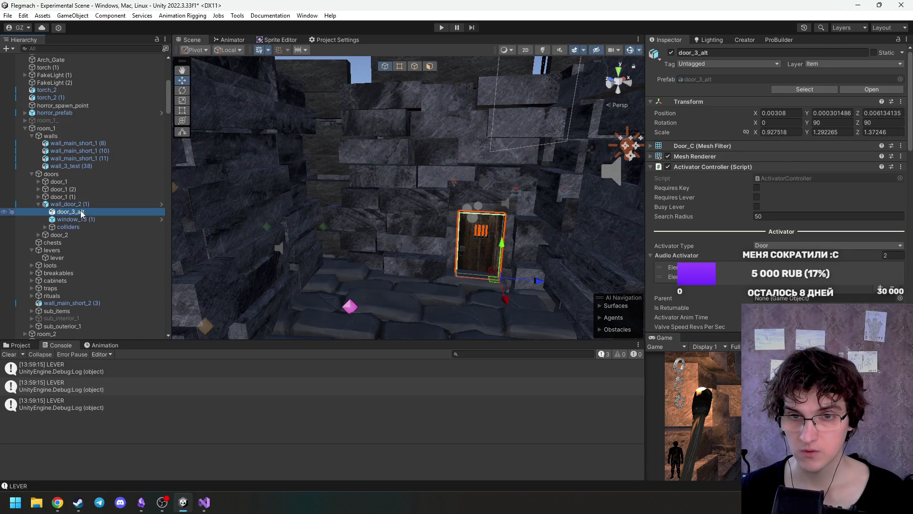
left_click(38, 204)
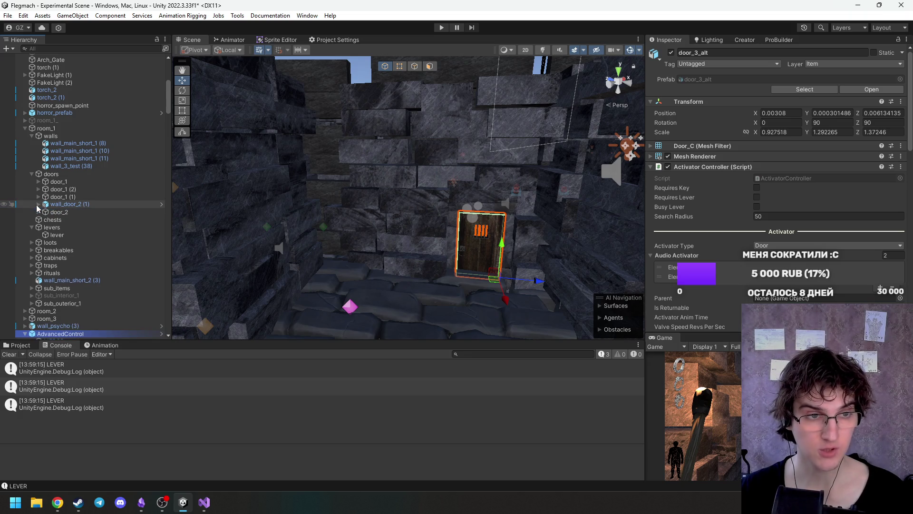
Assign wall_door_2_open, wall_door_2_close and wall_door_2_free as door_1 (1)'s Changers.
left_click(57, 197)
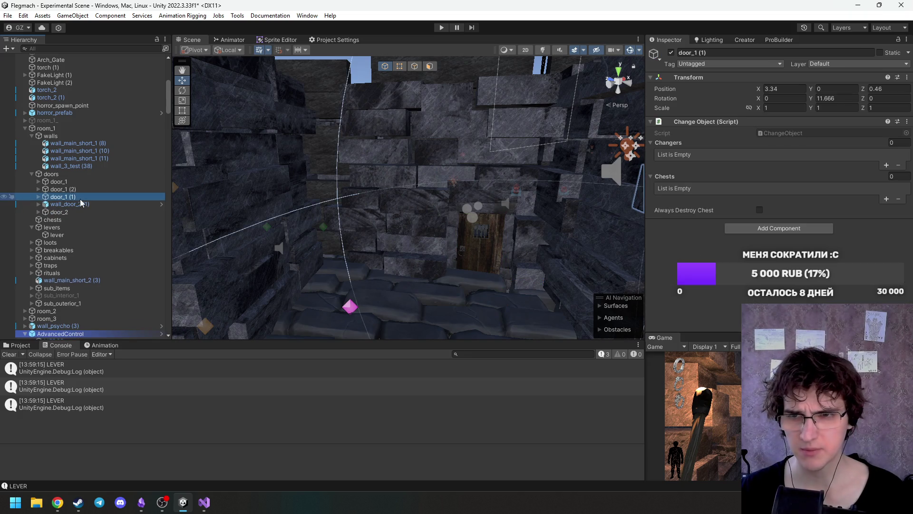
left_click(38, 197)
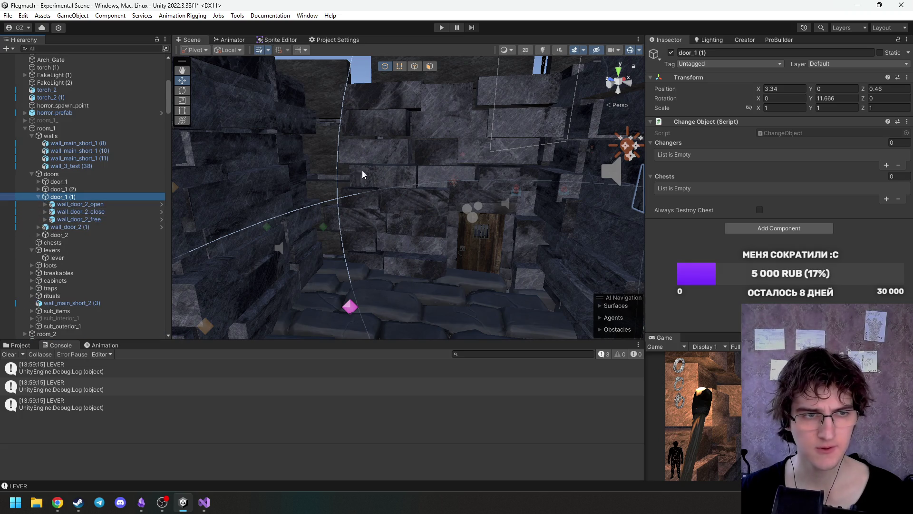
left_click(81, 205)
left_click(88, 220, "shift")
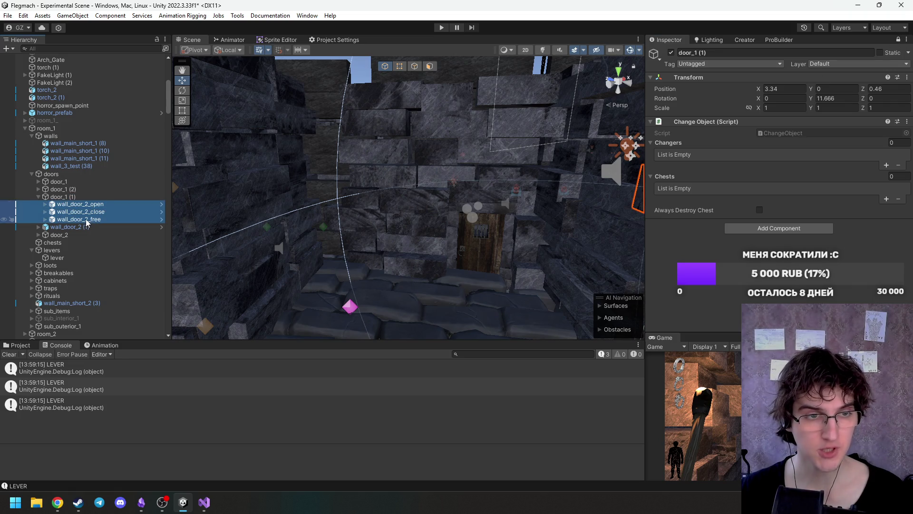
left_click_drag(84, 218, 706, 142)
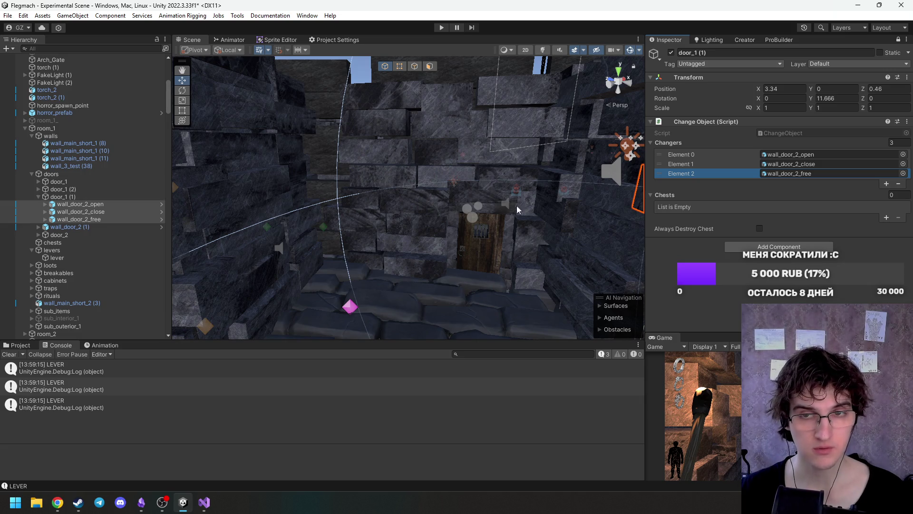
key("f")
left_click_drag(507, 189, 518, 183)
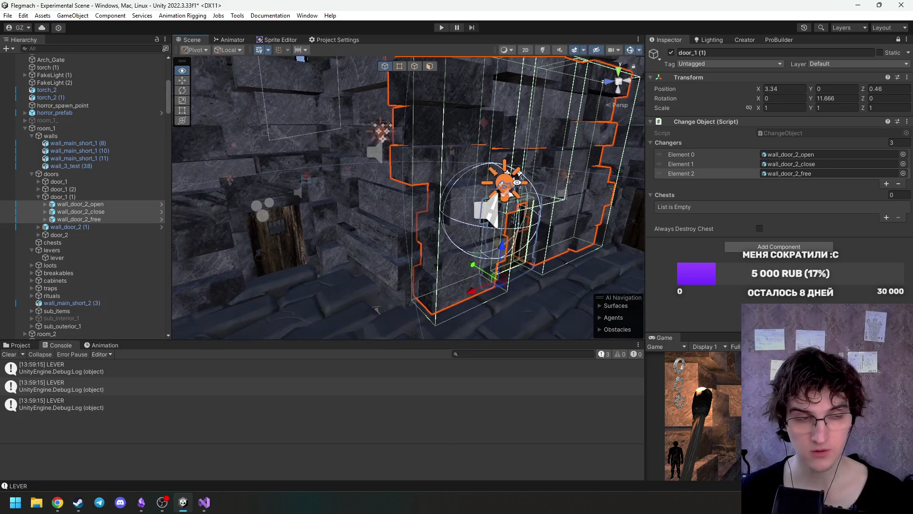
left_click(39, 197)
Assign the three wall_door_2 pieces as door_1 (2)'s Changers.
left_click(52, 189)
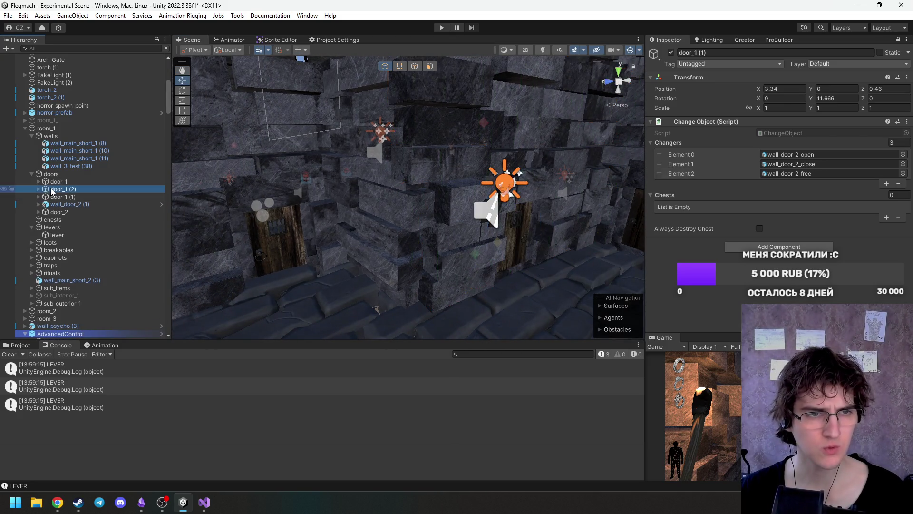
left_click(899, 42)
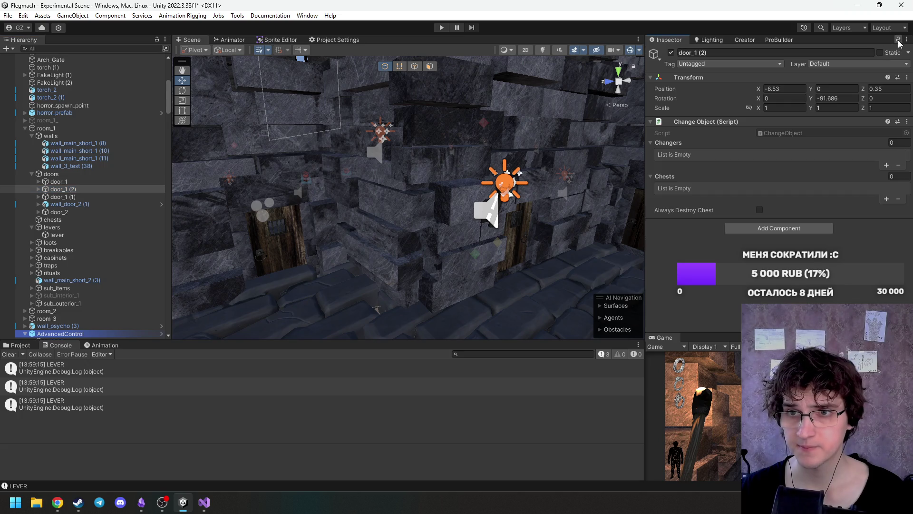
left_click(39, 190)
left_click(94, 197)
left_click(95, 211, "shift")
mouse_move(91, 204)
left_mouse_down()
mouse_move(292, 210)
mouse_move(706, 141)
left_mouse_up()
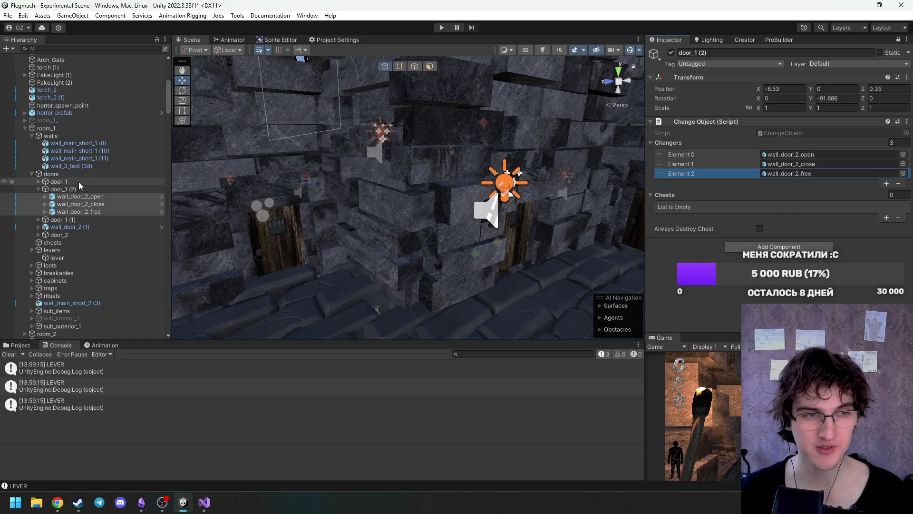
left_click(62, 189)
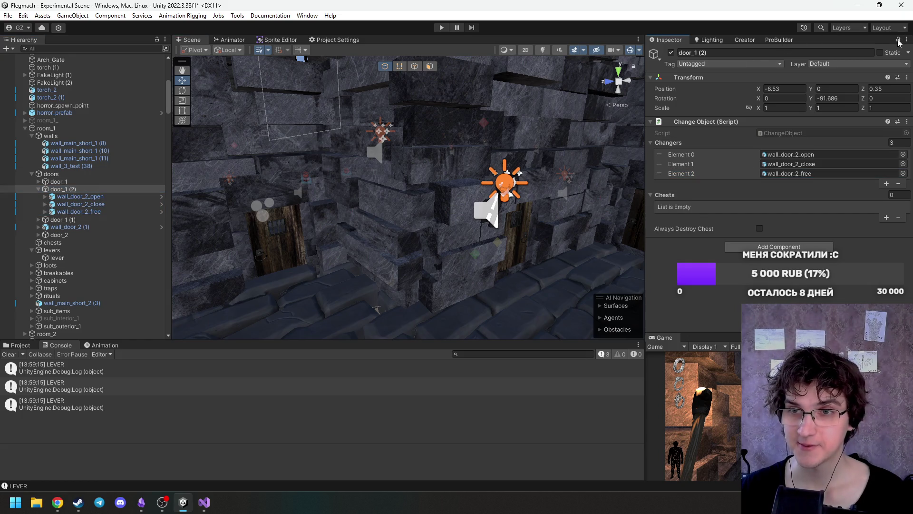
left_click(39, 190)
Assign the three wall_door_2 pieces as door_1's Changers, then select room_1.
left_click(53, 182)
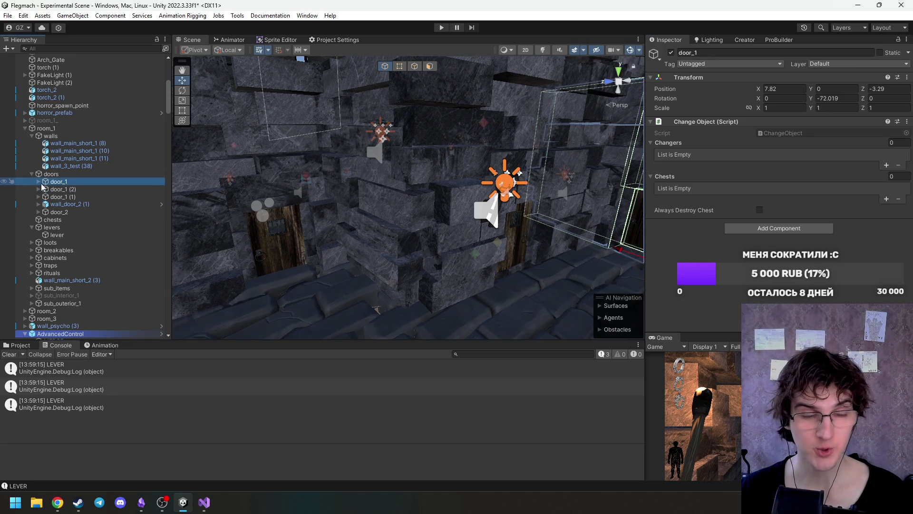
left_click(38, 182)
left_click(66, 189)
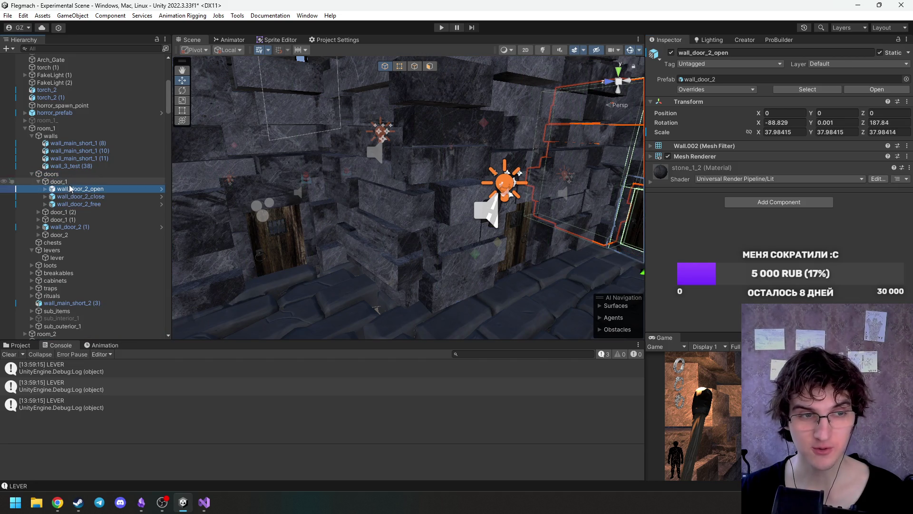
left_click(71, 183)
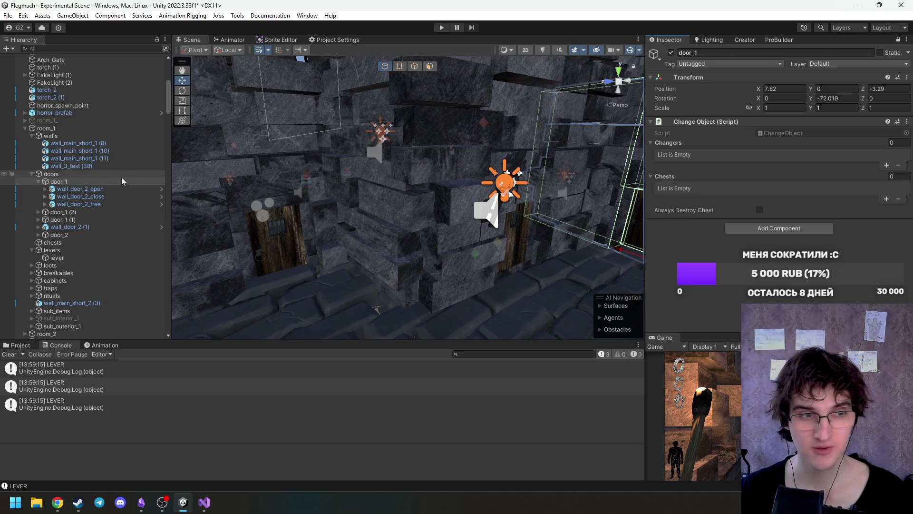
left_click(112, 189)
left_click(112, 204, "shift")
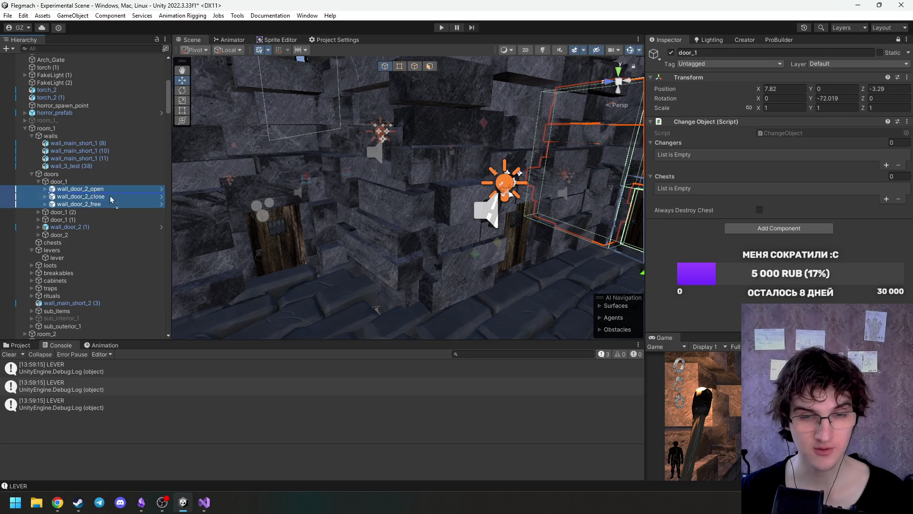
left_click_drag(113, 200, 714, 180)
left_click_drag(702, 147, 704, 144)
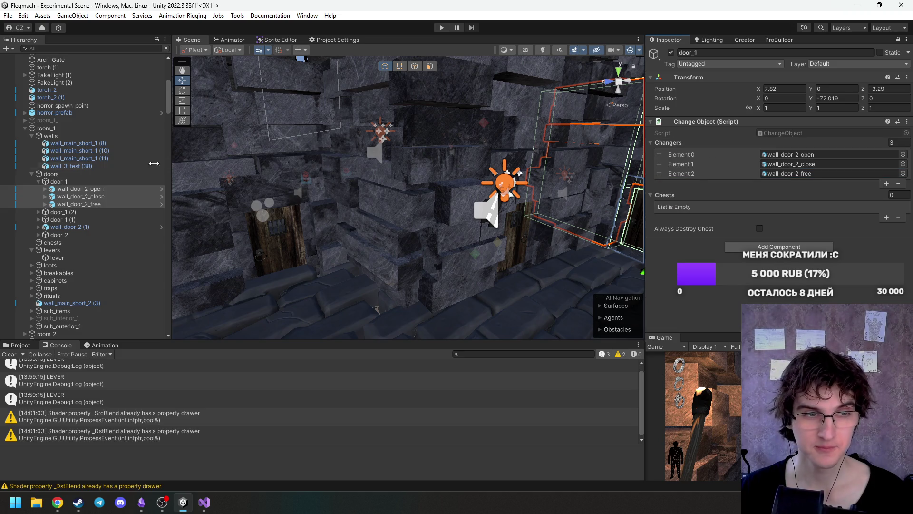
key("f")
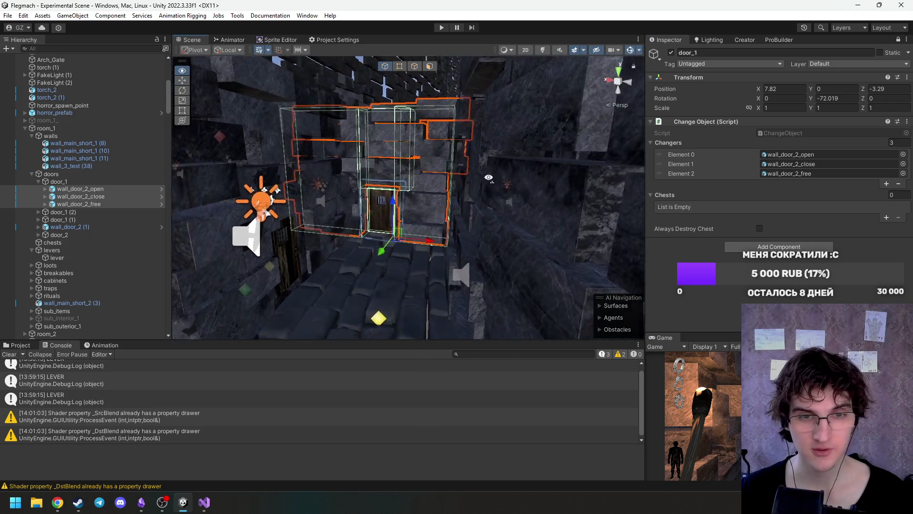
left_click(77, 182)
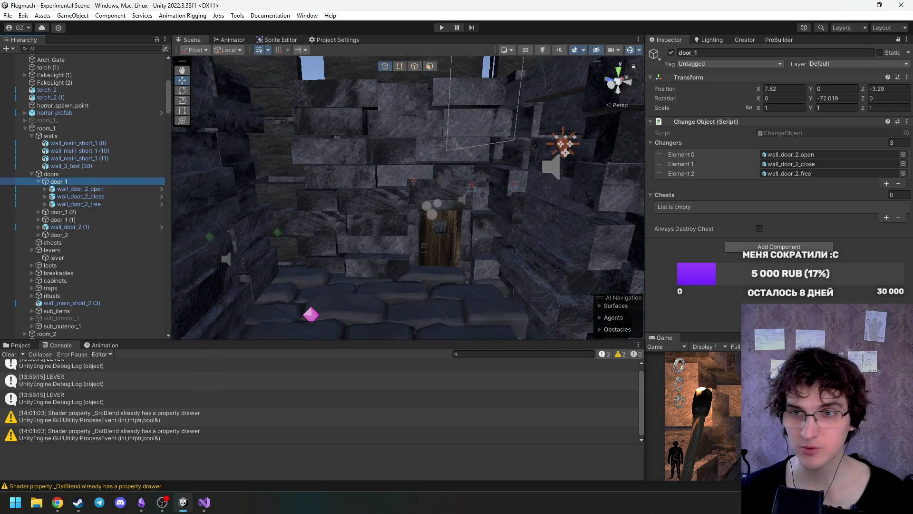
left_click(39, 182)
left_click_drag(409, 198, 242, 217)
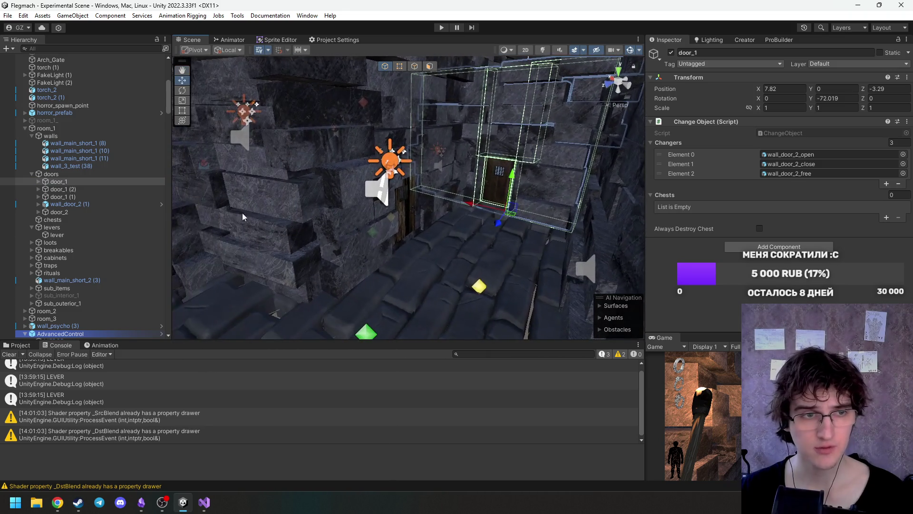
left_click(66, 130)
Move psycho_table_1 across the floor to X 82.1, Z -39.25.
mouse_move(594, 176)
left_mouse_down()
mouse_move(180, 189)
mouse_move(312, 198)
mouse_move(371, 217)
mouse_move(496, 220)
mouse_move(409, 248)
mouse_move(476, 260)
mouse_move(478, 278)
mouse_move(455, 241)
left_mouse_up()
left_click(454, 241)
key("f")
mouse_move(259, 231)
left_mouse_down()
mouse_move(418, 206)
mouse_move(373, 228)
mouse_move(366, 211)
left_mouse_up()
left_click_drag(343, 225, 342, 225)
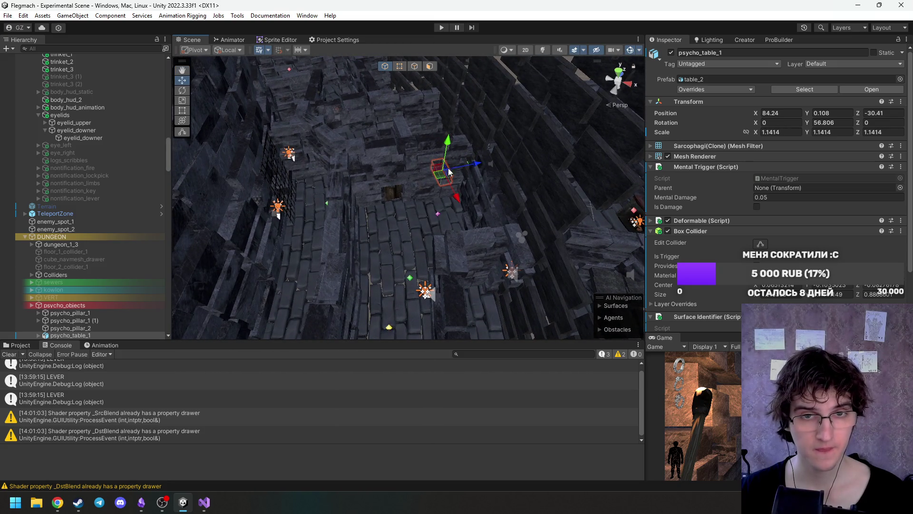
mouse_move(480, 166)
left_mouse_down()
mouse_move(416, 177)
mouse_move(347, 215)
mouse_move(383, 297)
mouse_move(366, 291)
mouse_move(376, 285)
left_mouse_up()
Rotate psycho_table_1 further around Y, then select the breakable_room cube.
key("e")
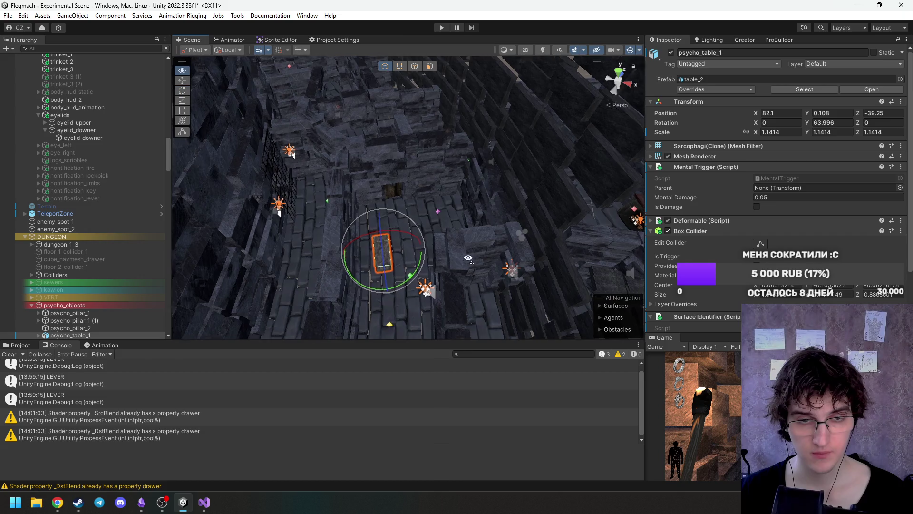
key("f")
mouse_move(423, 235)
left_mouse_down("alt")
mouse_move(446, 188)
mouse_move(428, 190)
mouse_move(456, 238)
mouse_move(406, 241)
mouse_move(463, 224)
left_mouse_up("alt")
key("w")
left_click(459, 227)
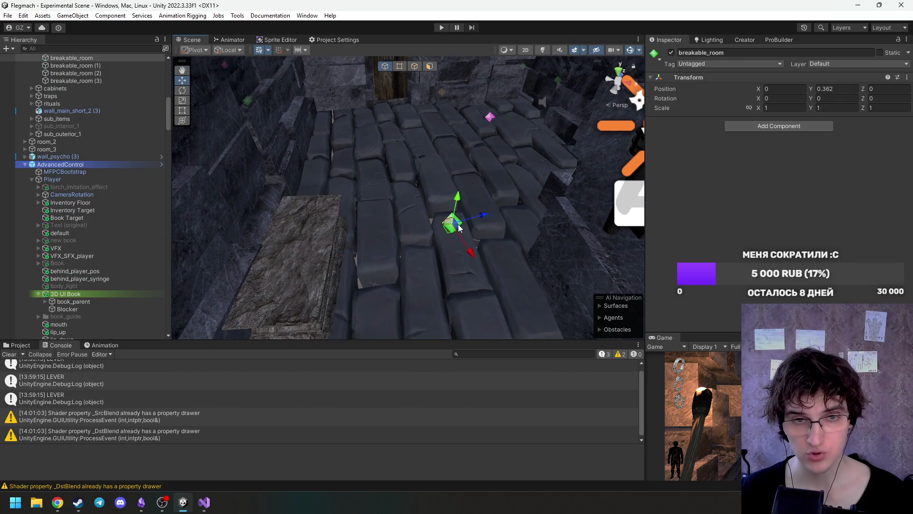
Move the breakable_room cube and fine-tune its Position Z to -1.235.
key("f")
mouse_move(459, 228)
left_mouse_down("alt")
mouse_move(500, 183)
mouse_move(312, 173)
mouse_move(459, 205)
mouse_move(465, 244)
mouse_move(265, 143)
mouse_move(371, 55)
mouse_move(465, 112)
mouse_move(483, 148)
left_mouse_up("alt")
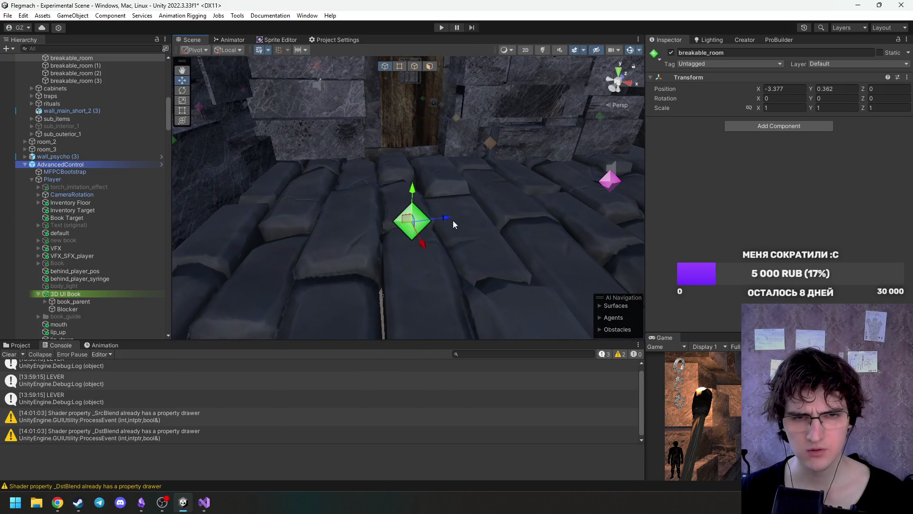
mouse_move(415, 240)
left_mouse_down()
mouse_move(388, 159)
mouse_move(332, 154)
mouse_move(342, 154)
mouse_move(320, 261)
left_mouse_up()
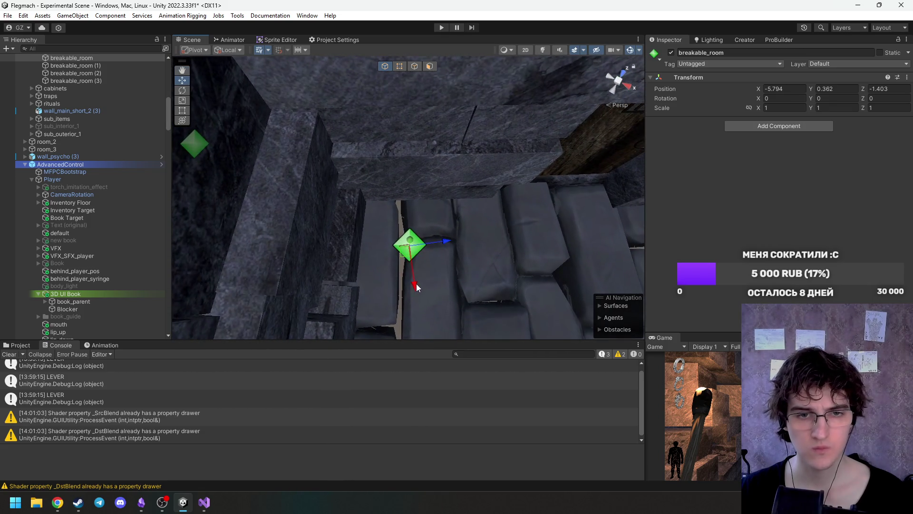
left_click_drag(453, 276, 469, 272)
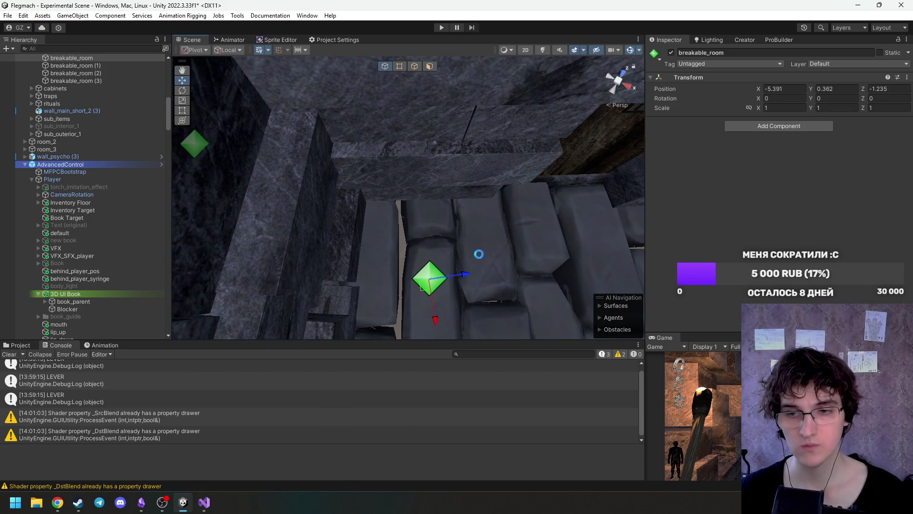
mouse_move(486, 234)
left_mouse_down("alt")
mouse_move(390, 175)
mouse_move(513, 173)
mouse_move(428, 186)
mouse_move(583, 207)
mouse_move(450, 190)
mouse_move(409, 204)
mouse_move(295, 206)
mouse_move(338, 190)
mouse_move(248, 200)
mouse_move(392, 191)
left_mouse_up("alt")
left_click(478, 182)
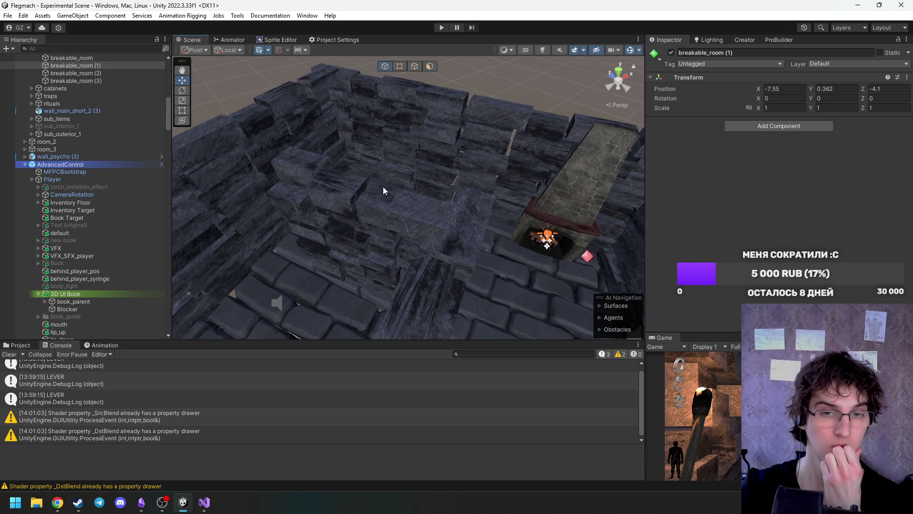
left_click(78, 502)
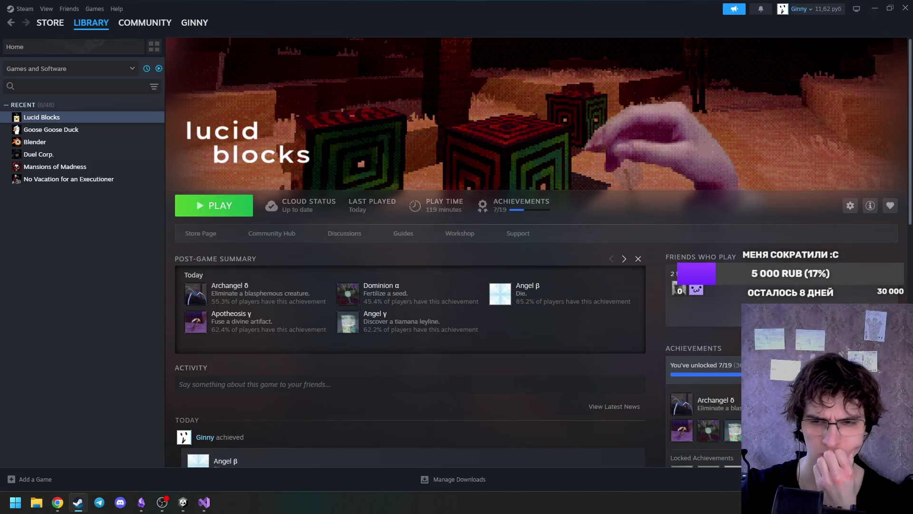
left_click(876, 479)
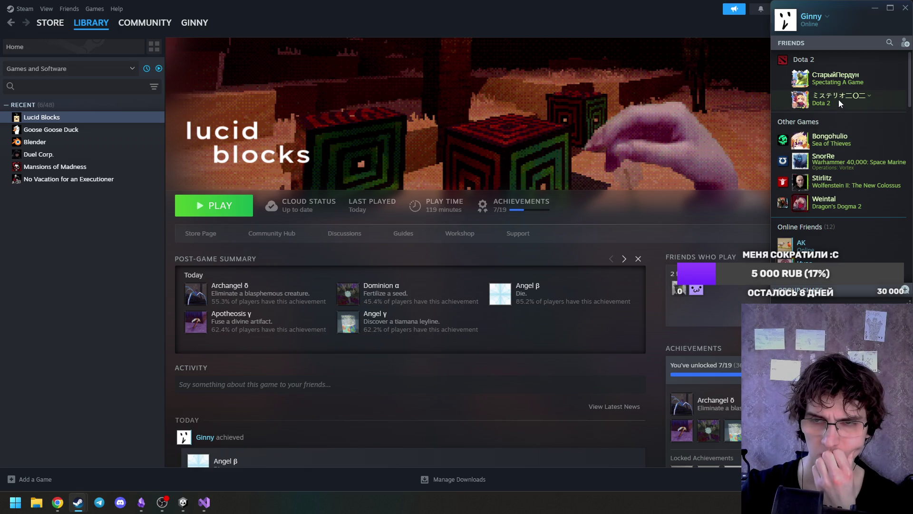
left_click(905, 10)
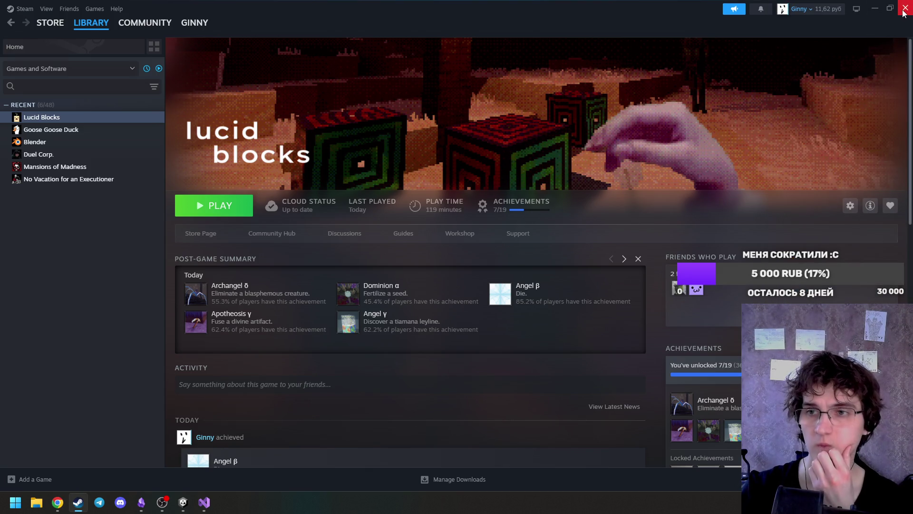
left_click(904, 10)
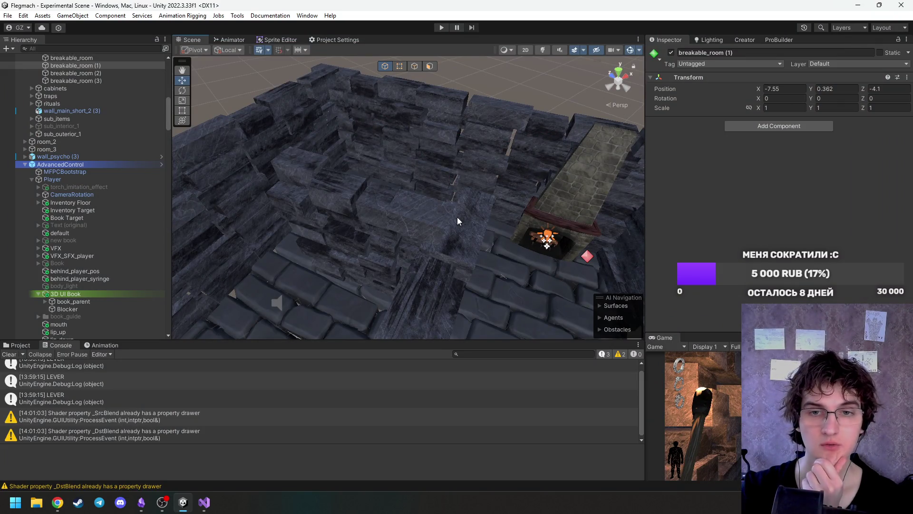
mouse_move(457, 221)
left_mouse_down()
mouse_move(369, 234)
mouse_move(471, 211)
mouse_move(493, 225)
mouse_move(564, 191)
left_mouse_up()
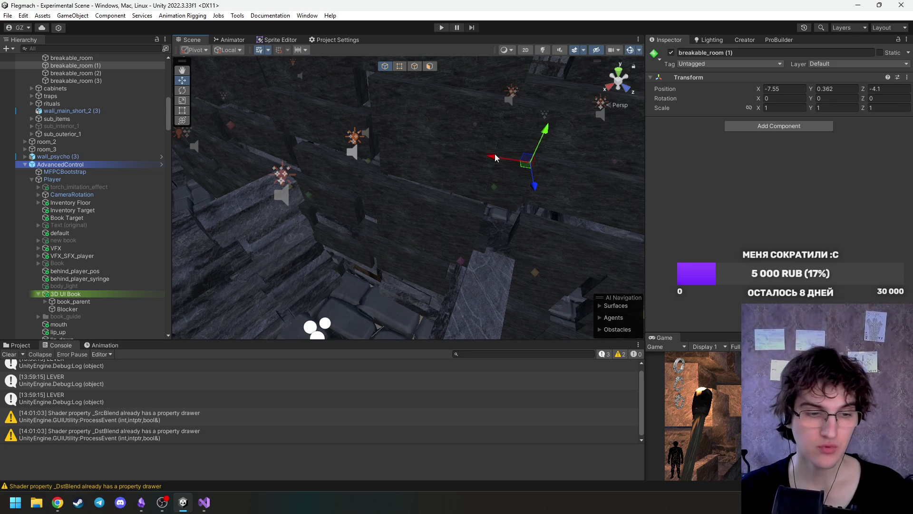
mouse_move(398, 221)
left_mouse_down()
mouse_move(401, 196)
mouse_move(244, 212)
mouse_move(339, 212)
mouse_move(205, 220)
mouse_move(427, 202)
mouse_move(371, 205)
mouse_move(408, 196)
left_mouse_up()
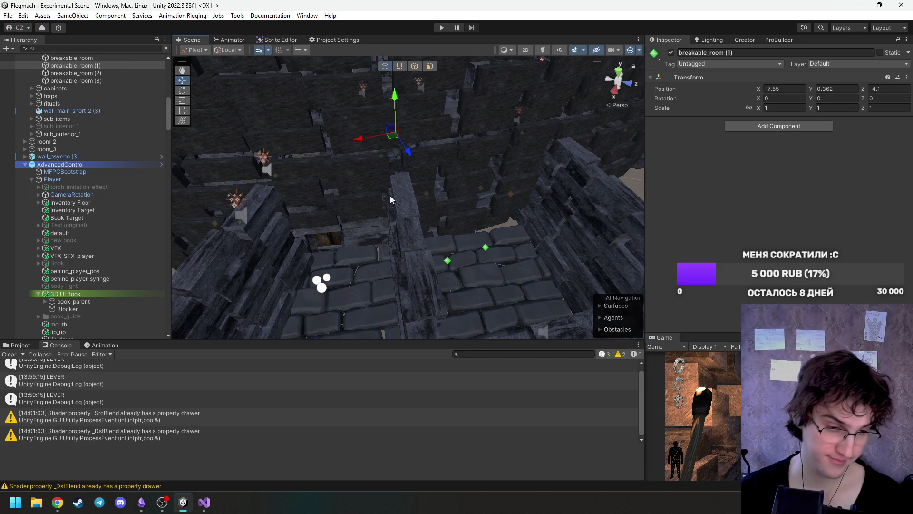
left_click(9, 500)
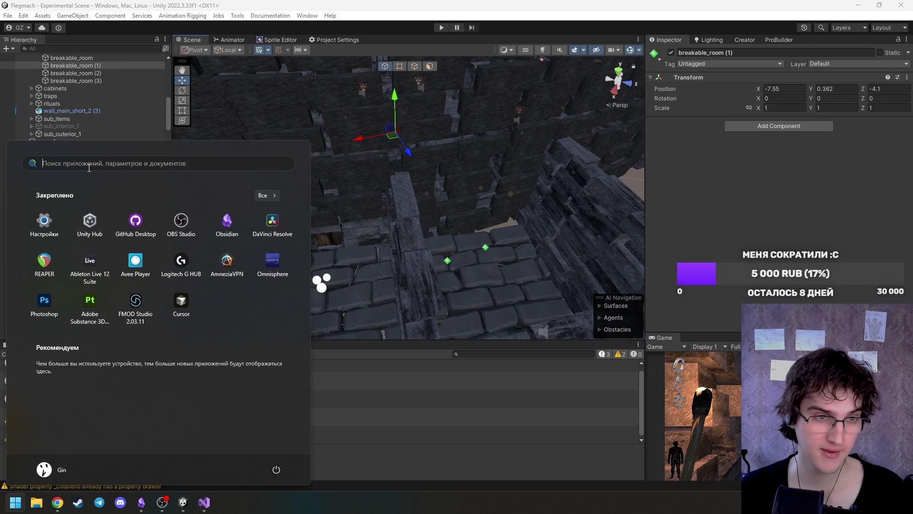
Search for 'paint' in the Start menu and launch Paint.
left_click(89, 168)
type("photoshop")
key("ctrl+a")
type("paint")
key("Return")
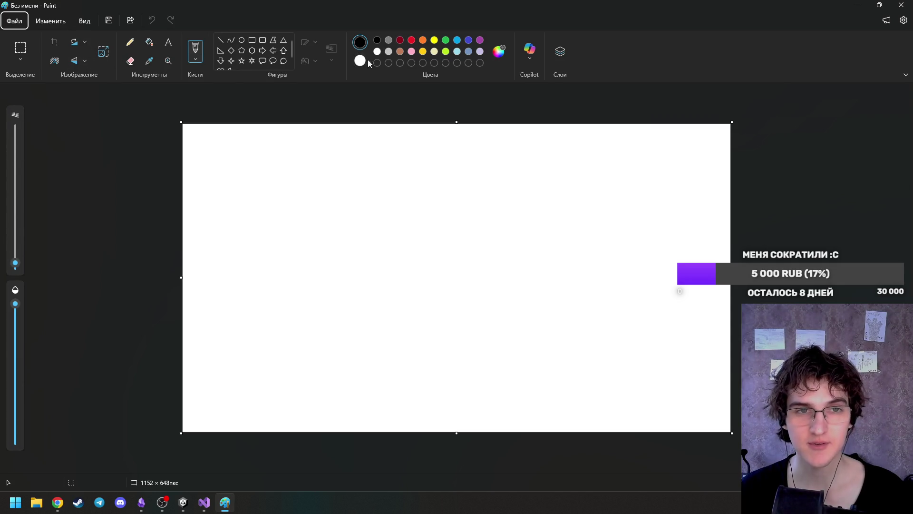
Try and undo test brush strokes, then start the chest outline near the top-left.
mouse_move(268, 190)
left_mouse_down()
mouse_move(288, 187)
mouse_move(293, 200)
left_mouse_up()
key("ctrl+z")
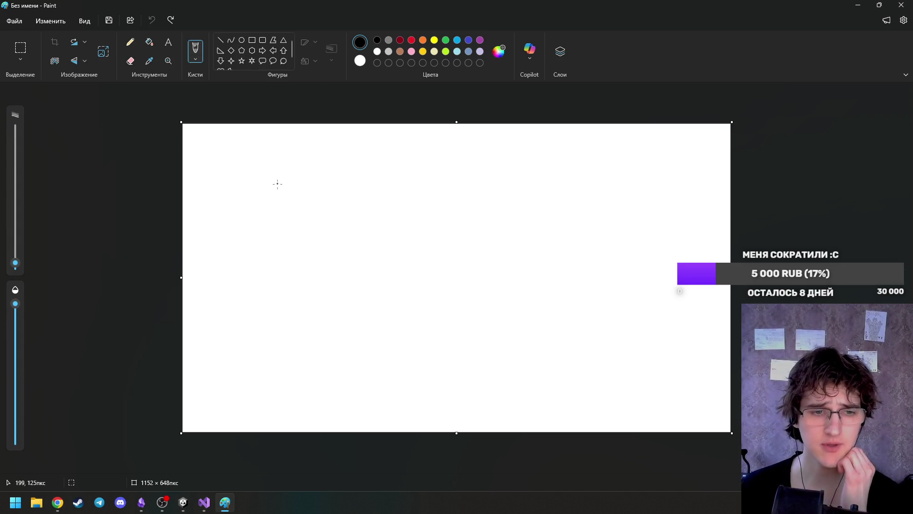
left_click_drag(16, 263, 16, 264)
left_click_drag(299, 219, 278, 227)
key("ctrl+z")
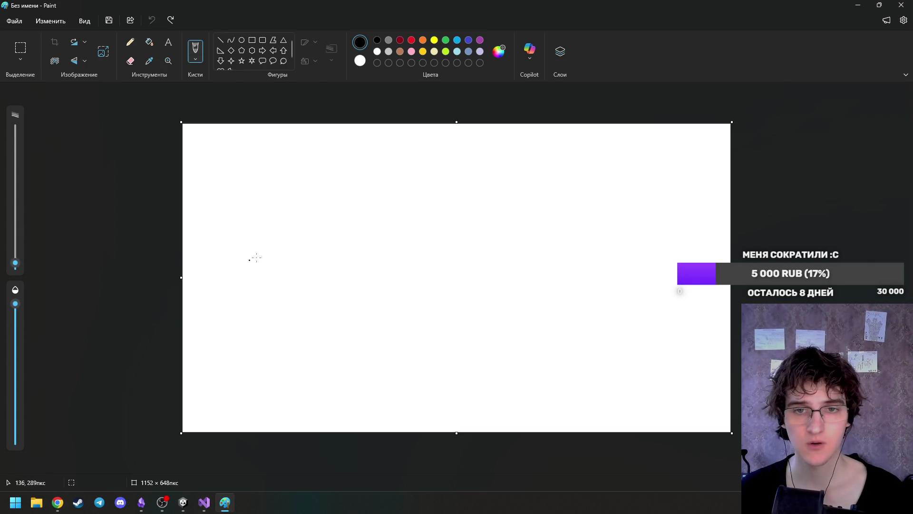
scroll(255, 257, "up", 2)
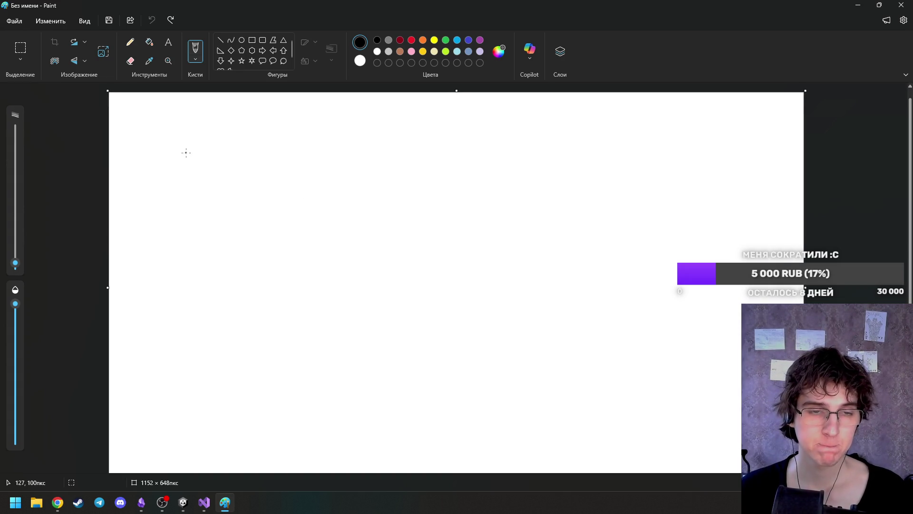
mouse_move(186, 152)
left_mouse_down()
mouse_move(184, 170)
mouse_move(237, 176)
mouse_move(184, 150)
mouse_move(217, 134)
left_mouse_up()
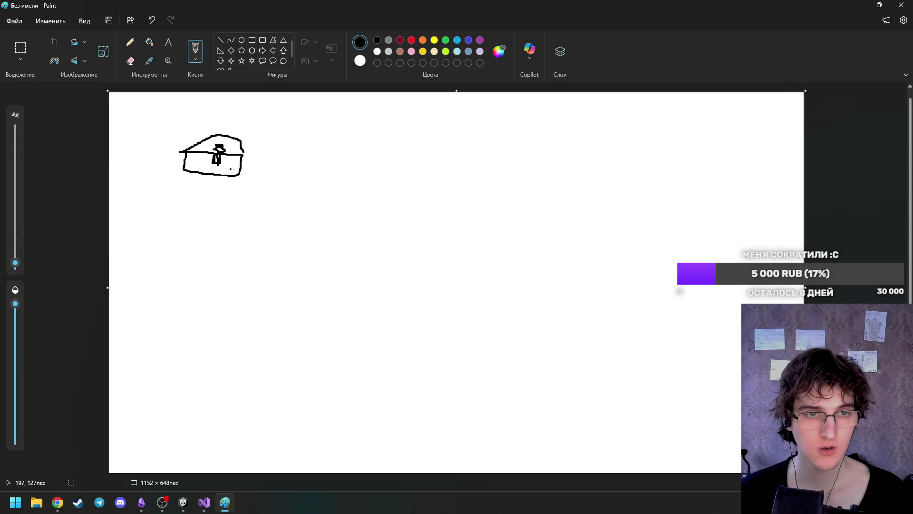
Draw a curved arrow from the chest to crenellated blocks, and a lower arrow to an oval.
mouse_move(246, 153)
left_mouse_down()
mouse_move(363, 137)
mouse_move(401, 150)
left_mouse_up()
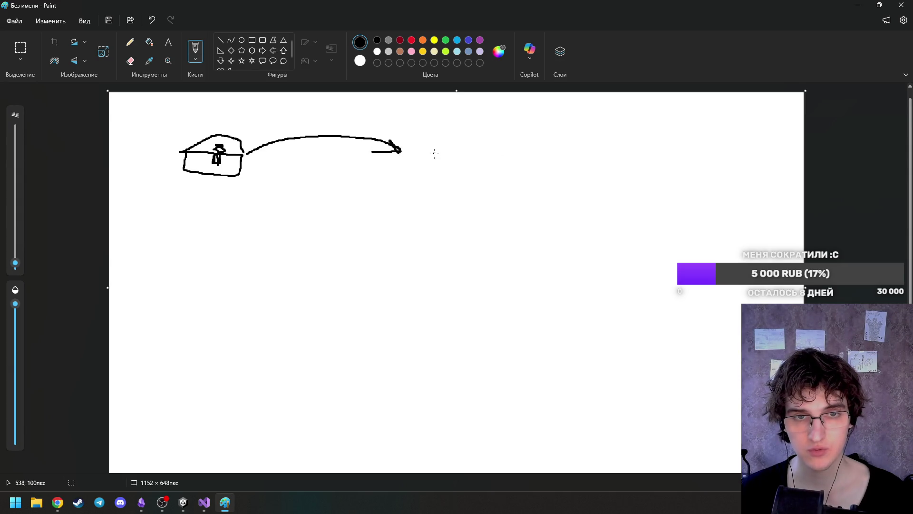
mouse_move(425, 138)
left_mouse_down()
mouse_move(450, 134)
mouse_move(450, 125)
mouse_move(458, 142)
mouse_move(456, 157)
mouse_move(422, 163)
mouse_move(530, 163)
mouse_move(533, 126)
mouse_move(492, 121)
mouse_move(493, 130)
mouse_move(533, 131)
mouse_move(495, 163)
mouse_move(458, 162)
mouse_move(492, 131)
mouse_move(477, 159)
mouse_move(481, 147)
left_mouse_up()
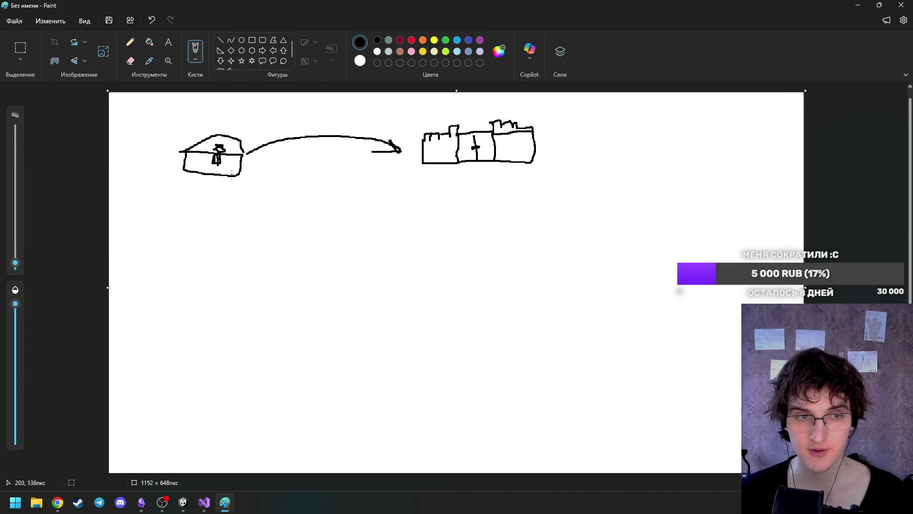
mouse_move(235, 178)
left_mouse_down()
mouse_move(288, 220)
mouse_move(290, 209)
mouse_move(283, 225)
mouse_move(327, 229)
mouse_move(310, 223)
mouse_move(303, 232)
mouse_move(411, 220)
mouse_move(405, 213)
mouse_move(415, 220)
mouse_move(404, 228)
left_mouse_up()
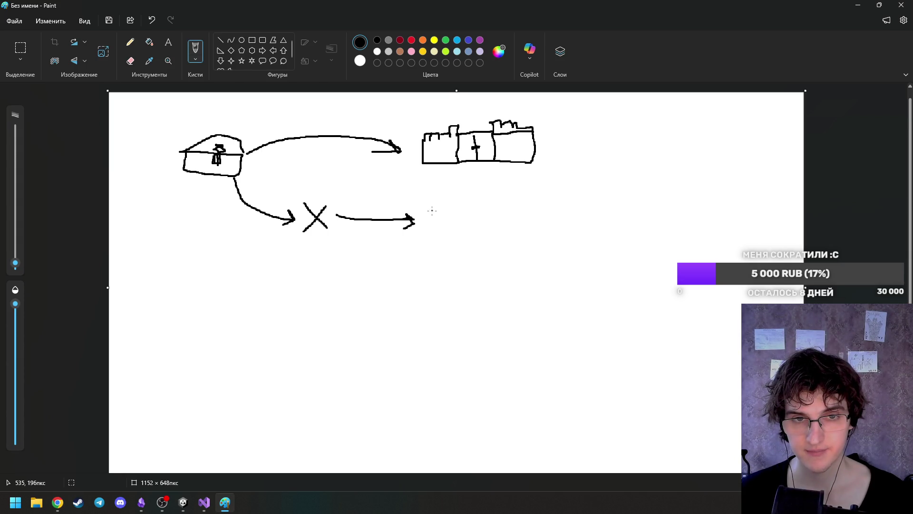
mouse_move(432, 210)
left_mouse_down()
mouse_move(525, 231)
mouse_move(460, 204)
mouse_move(504, 238)
mouse_move(456, 240)
left_mouse_up()
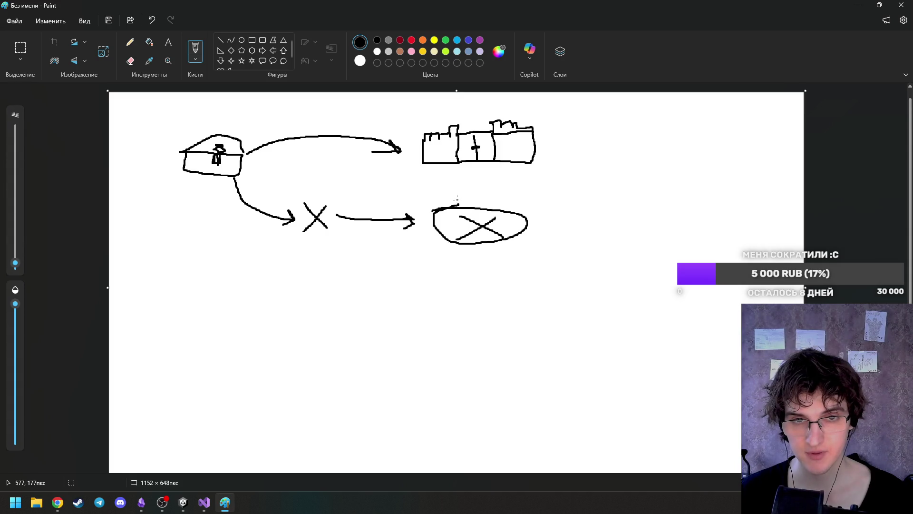
Handwrite an exclamation caption above the oval and sketch a second chest at lower left.
mouse_move(447, 190)
left_mouse_down()
mouse_move(456, 205)
mouse_move(462, 191)
mouse_move(475, 194)
left_mouse_up()
mouse_move(476, 196)
left_mouse_down()
mouse_move(512, 205)
mouse_move(523, 197)
mouse_move(526, 212)
mouse_move(551, 205)
left_mouse_up()
mouse_move(551, 199)
left_mouse_down()
mouse_move(552, 213)
mouse_move(570, 201)
mouse_move(571, 212)
mouse_move(600, 214)
left_mouse_up()
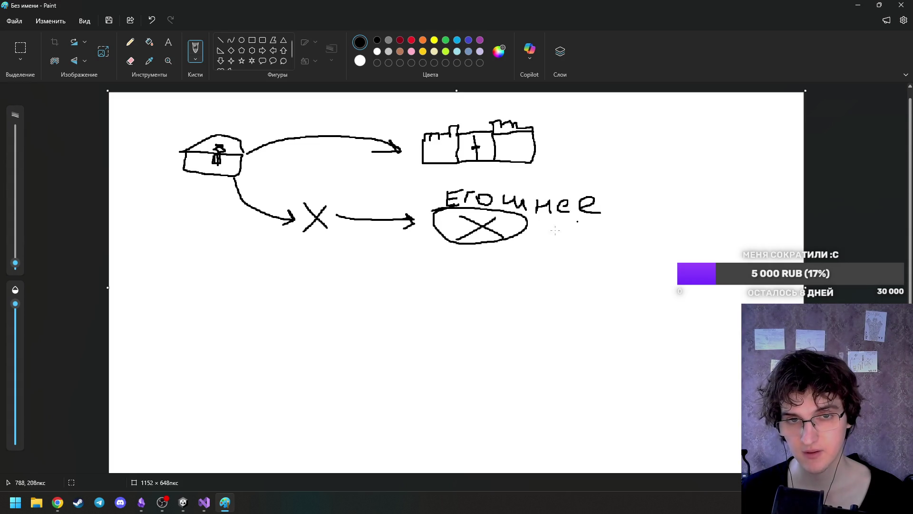
left_click_drag(626, 179, 619, 202)
left_click(617, 214)
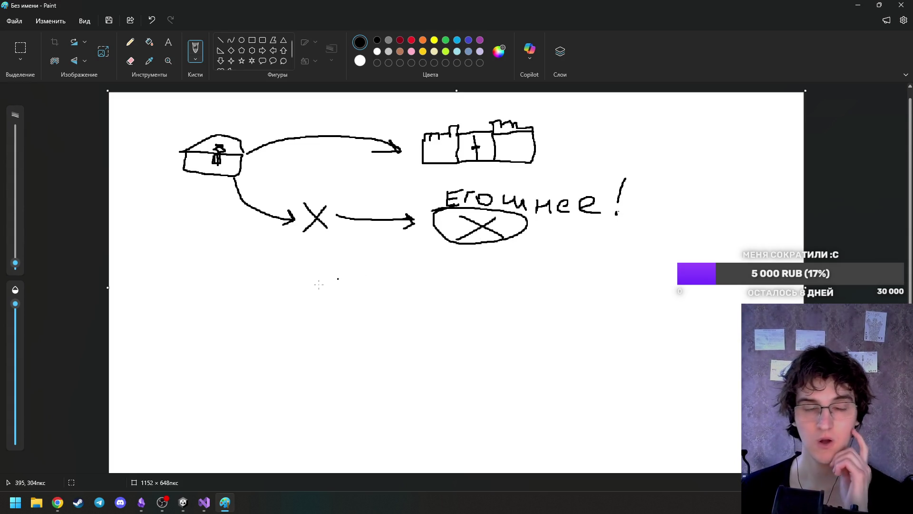
mouse_move(186, 308)
left_mouse_down()
mouse_move(187, 340)
mouse_move(243, 321)
mouse_move(229, 308)
mouse_move(187, 311)
mouse_move(202, 296)
mouse_move(224, 296)
mouse_move(245, 309)
mouse_move(214, 300)
mouse_move(216, 322)
left_mouse_up()
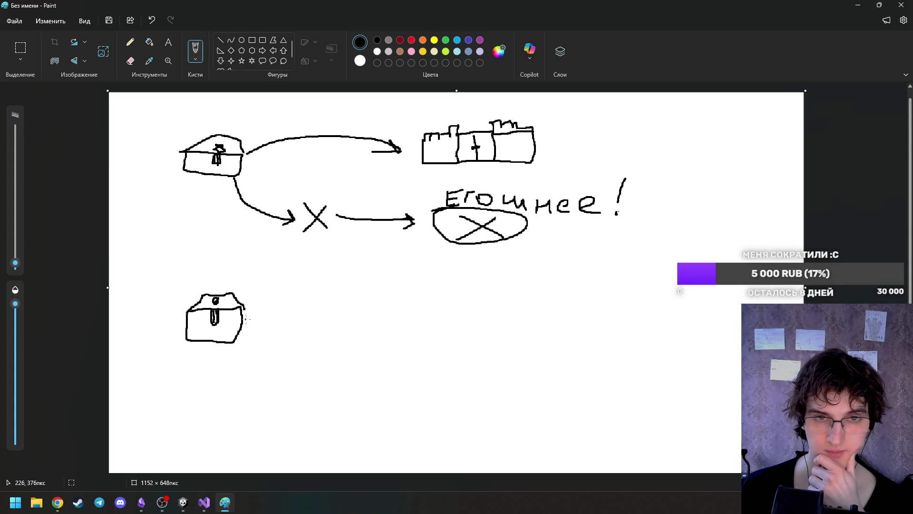
Draw an arrow from the lower chest rightward ending at a hand-drawn X.
mouse_move(246, 312)
left_mouse_down()
mouse_move(329, 335)
mouse_move(306, 328)
mouse_move(306, 342)
left_mouse_up()
mouse_move(344, 318)
left_mouse_down()
mouse_move(370, 353)
mouse_move(346, 354)
left_mouse_up()
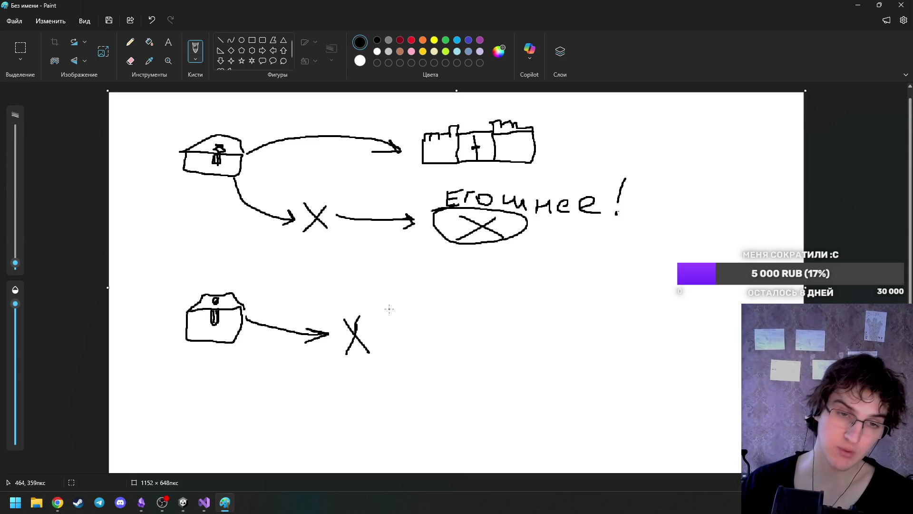
left_click(488, 179)
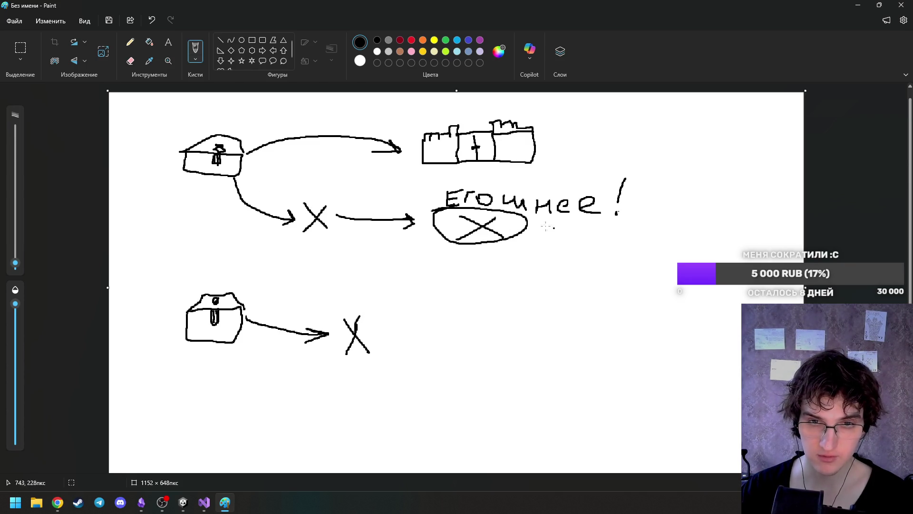
Add a small mark beside the lower chest, then return to the Unity Editor.
left_click(419, 291)
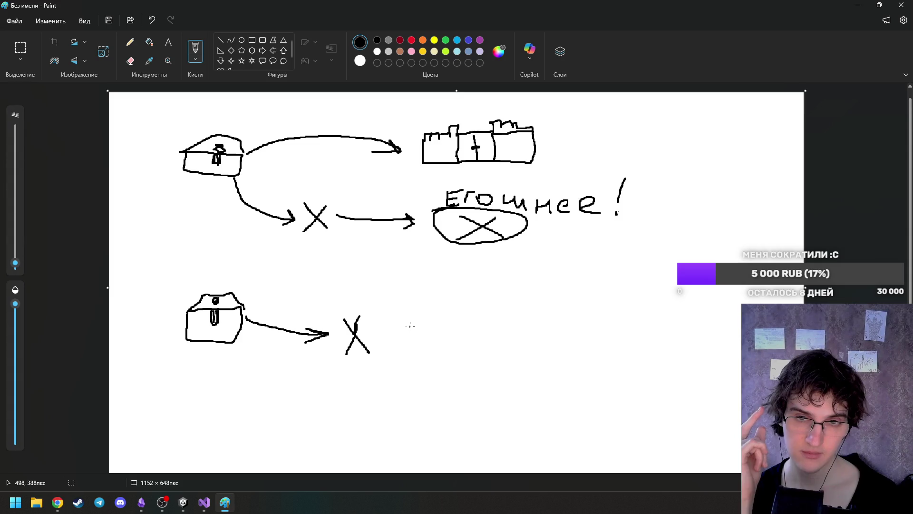
left_click(261, 367)
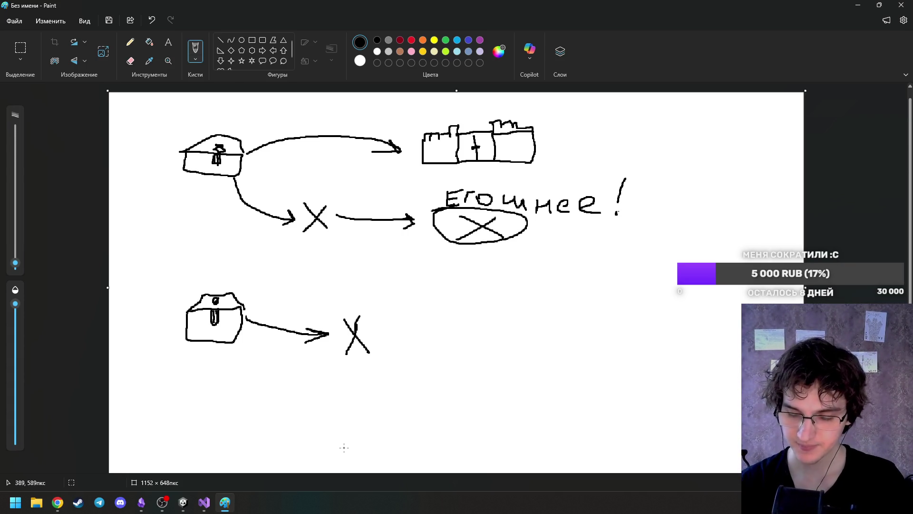
left_click(184, 501)
Expand sub_items, select change_chest and move it to about X -2.73, Z 15.6 on the floor.
mouse_move(448, 236)
left_mouse_down()
mouse_move(474, 280)
mouse_move(500, 256)
left_mouse_up()
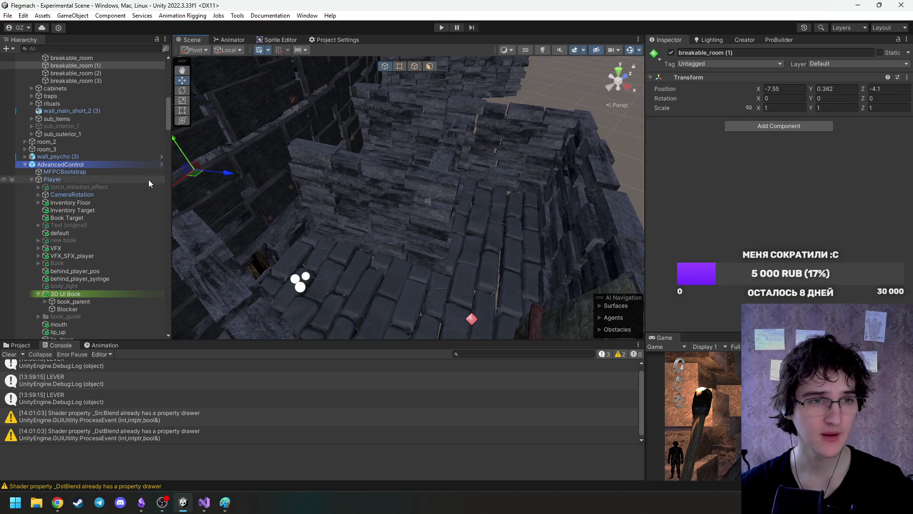
scroll(133, 172, "up", 8)
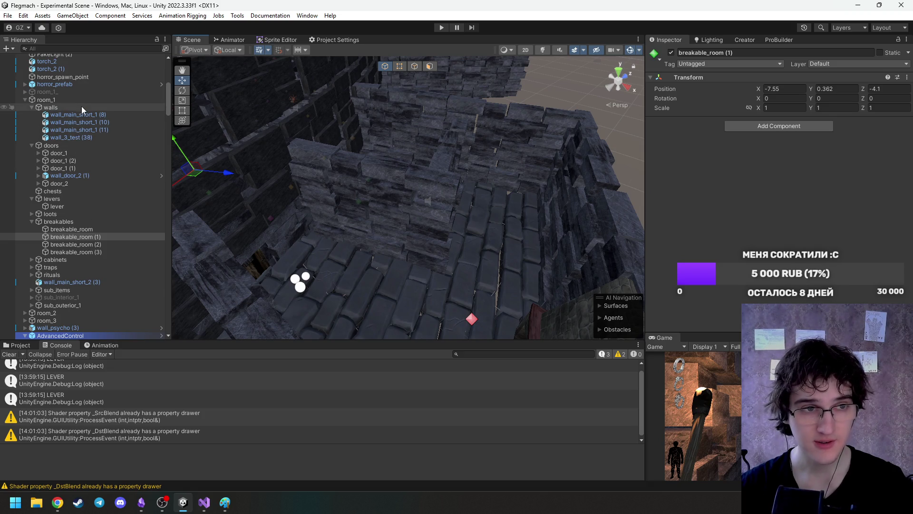
scroll(81, 110, "down", 10)
scroll(70, 182, "up", 10)
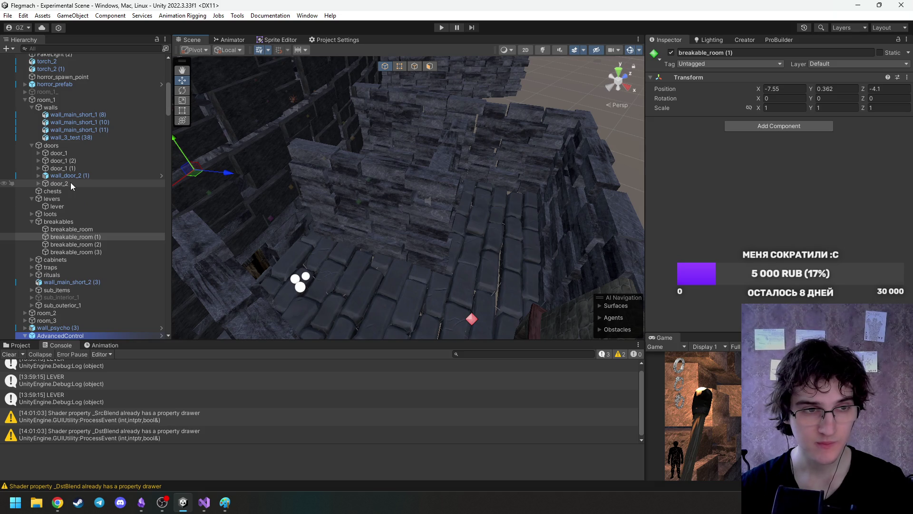
scroll(71, 182, "down", 4)
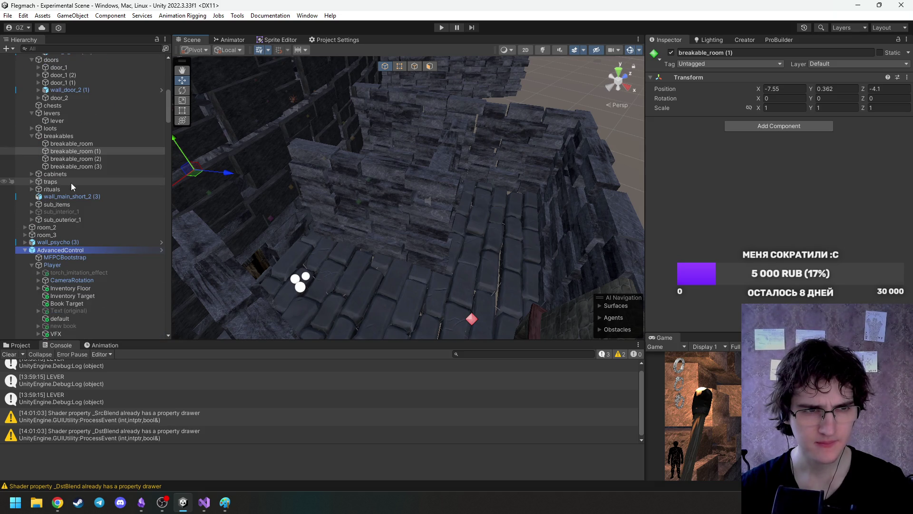
left_click(32, 204)
left_click(66, 212)
mouse_move(191, 266)
left_mouse_down("alt")
mouse_move(352, 265)
mouse_move(380, 286)
mouse_move(374, 235)
mouse_move(387, 202)
mouse_move(399, 198)
mouse_move(264, 186)
mouse_move(257, 196)
mouse_move(315, 223)
mouse_move(455, 252)
left_mouse_up("alt")
mouse_move(438, 205)
left_mouse_down("alt")
mouse_move(340, 214)
mouse_move(450, 234)
mouse_move(478, 259)
mouse_move(452, 208)
mouse_move(459, 275)
left_mouse_up("alt")
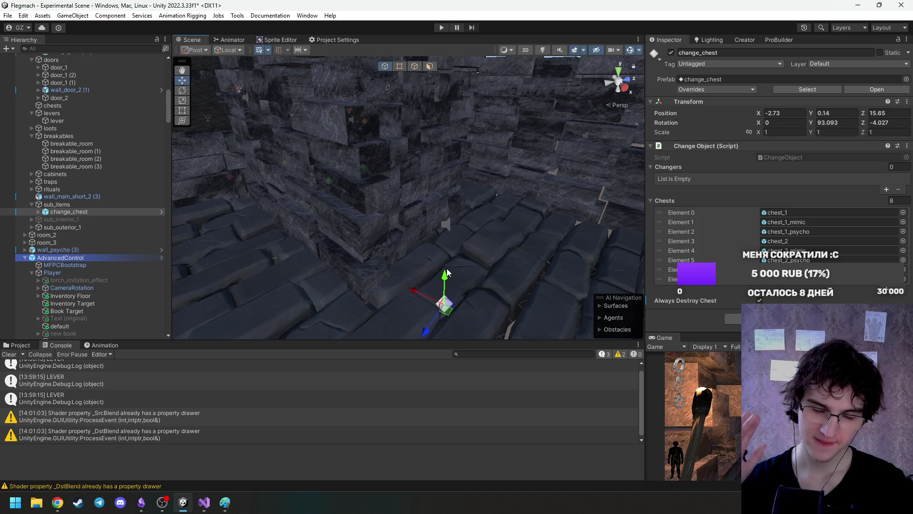
Lower change_chest slightly and orbit the view around the dungeon.
mouse_move(446, 277)
left_mouse_down()
mouse_move(471, 282)
mouse_move(514, 205)
mouse_move(519, 232)
mouse_move(480, 258)
mouse_move(440, 252)
mouse_move(431, 222)
mouse_move(520, 267)
left_mouse_up()
key("e")
key("w")
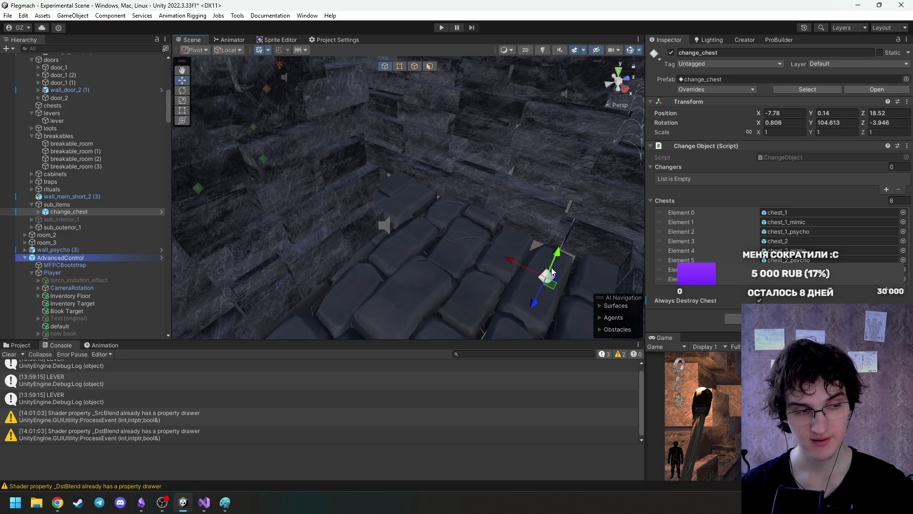
mouse_move(552, 269)
left_mouse_down()
mouse_move(522, 261)
mouse_move(453, 273)
mouse_move(441, 236)
mouse_move(343, 255)
mouse_move(475, 262)
left_mouse_up()
mouse_move(652, 270)
left_mouse_down()
mouse_move(587, 254)
mouse_move(433, 242)
mouse_move(430, 259)
mouse_move(206, 257)
left_mouse_up()
Move change_chest to (-5.389, -0.102, 11.938), turned about 193° on Y.
mouse_move(335, 214)
left_mouse_down()
mouse_move(360, 319)
mouse_move(283, 302)
mouse_move(206, 301)
left_mouse_up()
scroll(395, 296, "up", 2)
key("e")
key("w")
mouse_move(306, 280)
left_mouse_down()
mouse_move(461, 252)
mouse_move(502, 284)
mouse_move(464, 267)
mouse_move(452, 236)
mouse_move(387, 260)
mouse_move(464, 249)
mouse_move(535, 258)
mouse_move(428, 245)
mouse_move(288, 273)
mouse_move(604, 252)
mouse_move(506, 245)
mouse_move(601, 242)
mouse_move(457, 235)
mouse_move(408, 198)
mouse_move(393, 156)
left_mouse_up()
key("e")
key("w")
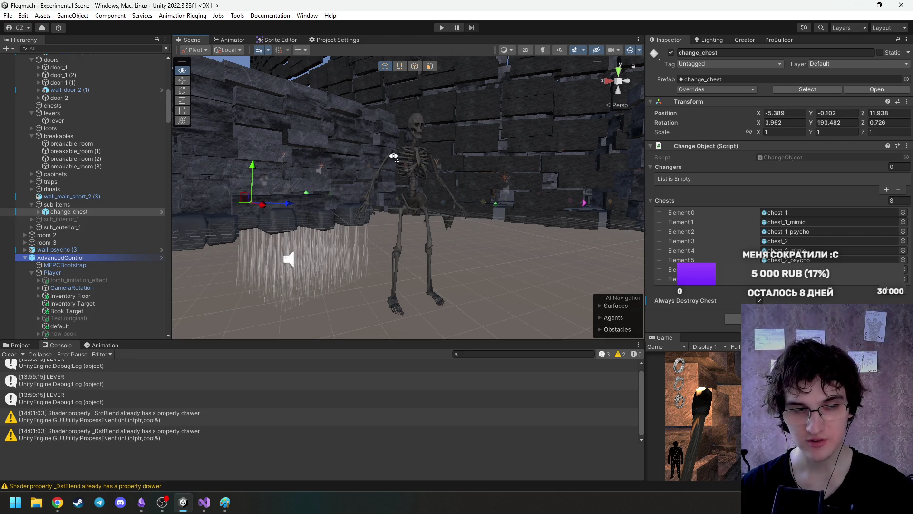
left_click_drag(394, 156, 413, 171)
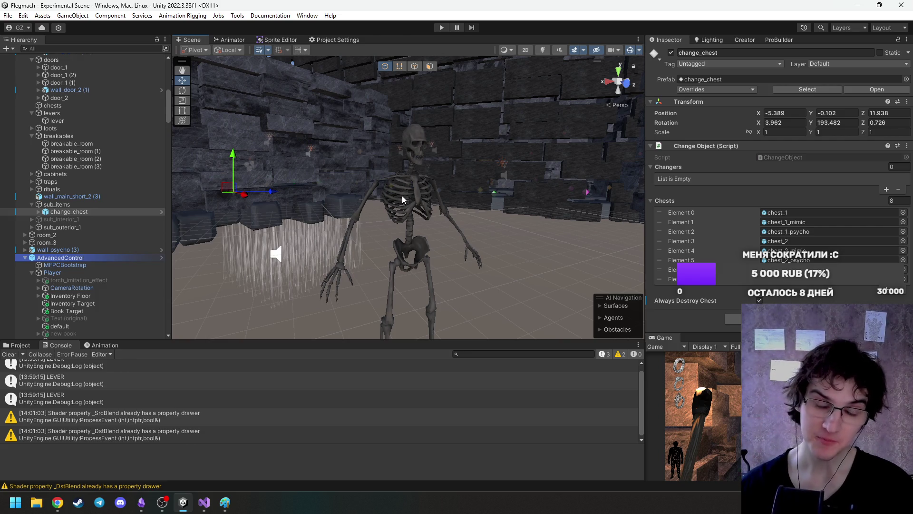
Select the skeleton in the scene and orbit to see it whole.
left_click(382, 213)
left_click_drag(407, 193, 412, 232)
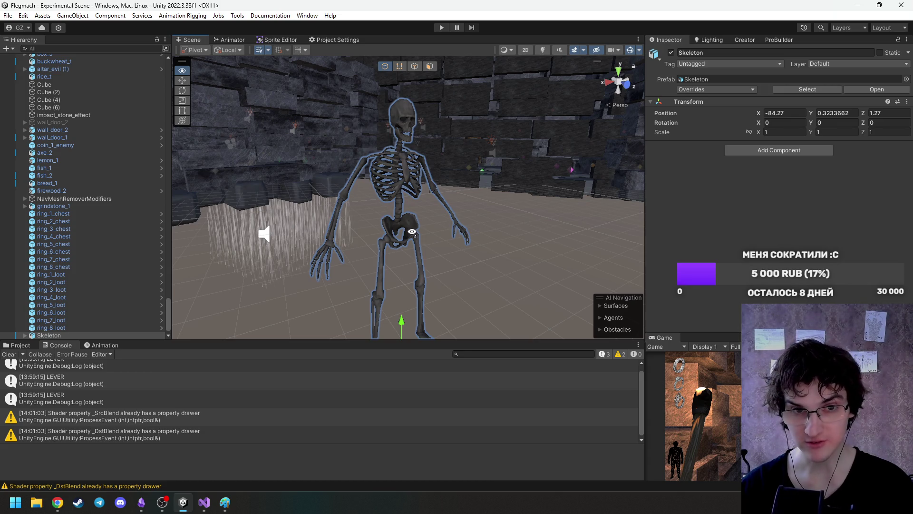
left_click_drag(412, 231, 451, 232)
Clear the Console log and rename the Skeleton object to skeleton_body_2.
left_click(12, 354)
left_click(43, 336)
type("skelet")
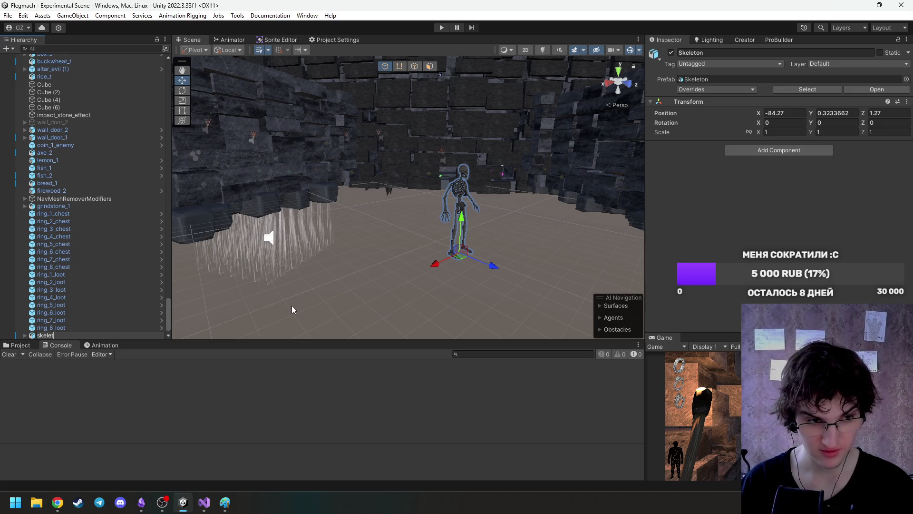
type("on_body")
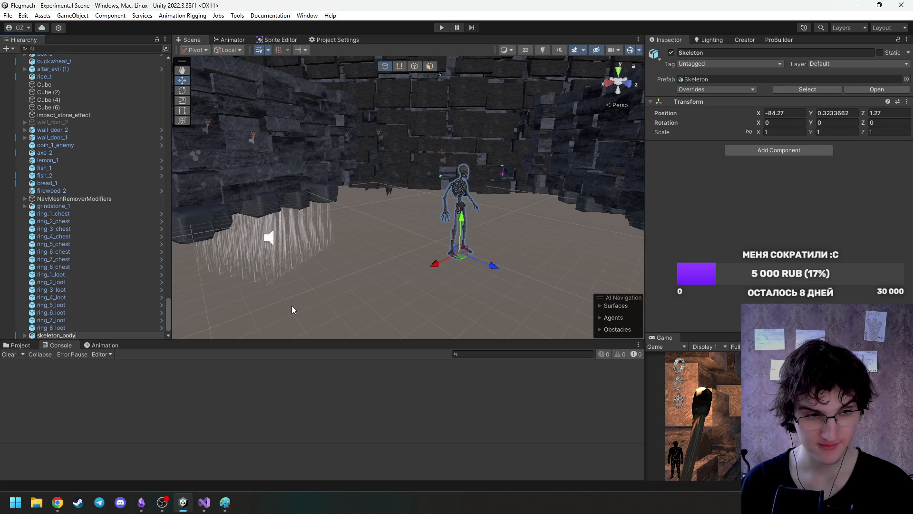
type("_2")
key("Return")
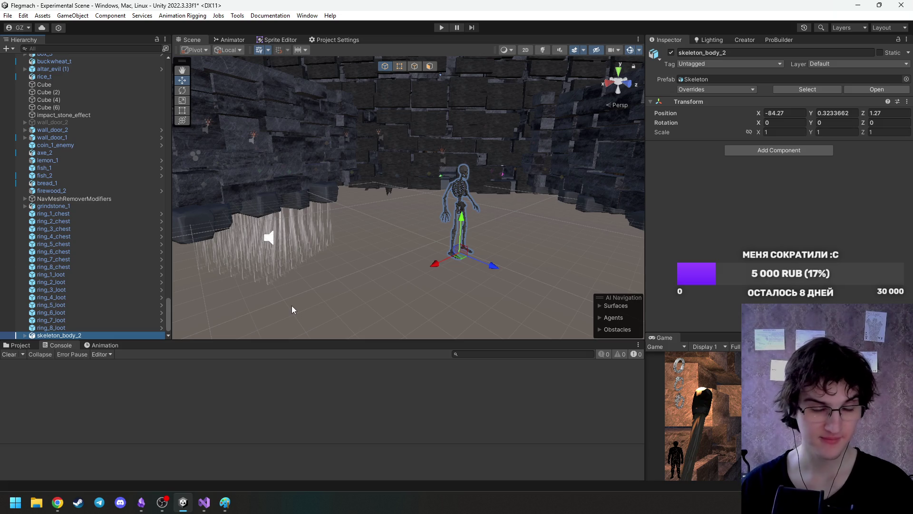
left_click(19, 347)
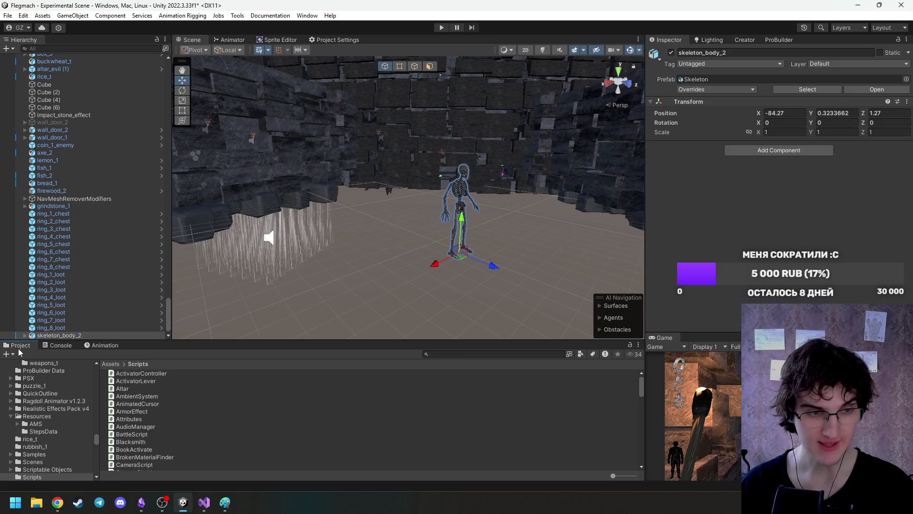
Expand skeleton_body_2 and locate the Skeleton_Arm_L mesh asset in the Project.
left_click(113, 365)
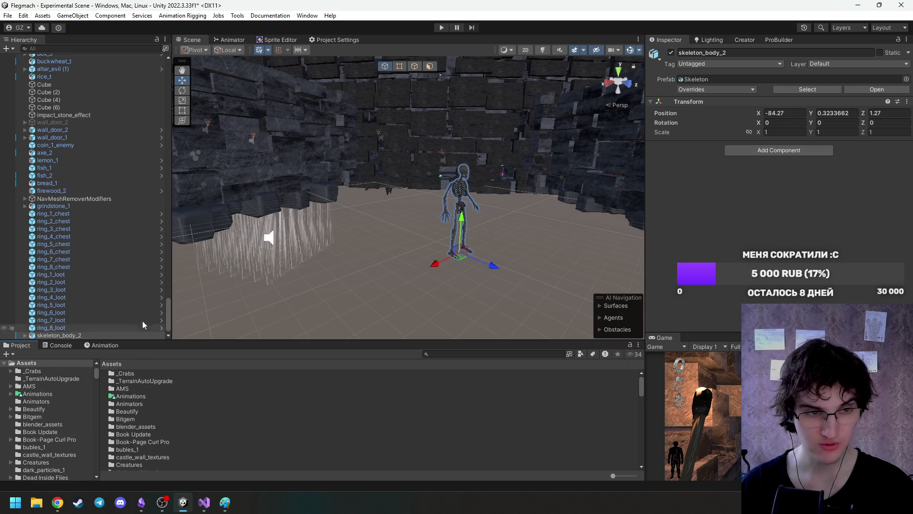
left_click(25, 335)
left_click(82, 335)
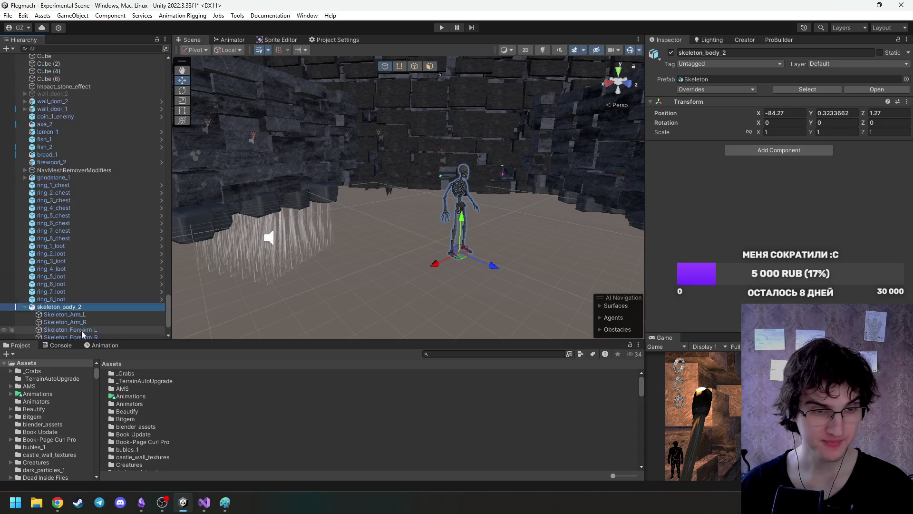
scroll(458, 216, "up", 10)
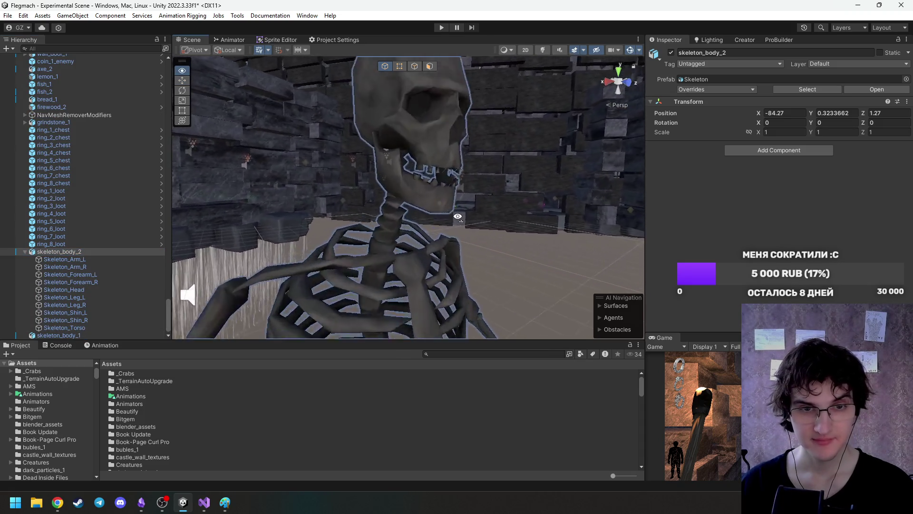
mouse_move(458, 217)
left_mouse_down()
mouse_move(499, 214)
mouse_move(399, 209)
left_mouse_up()
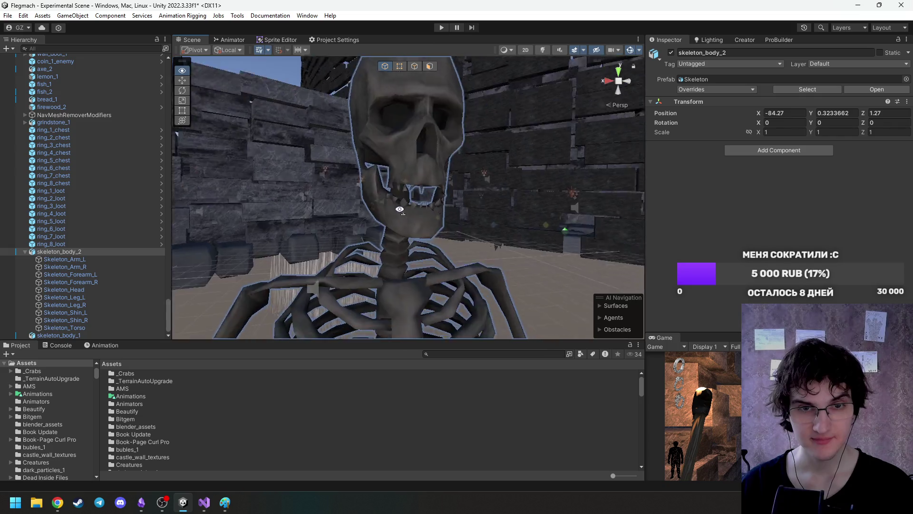
scroll(400, 209, "down", 10)
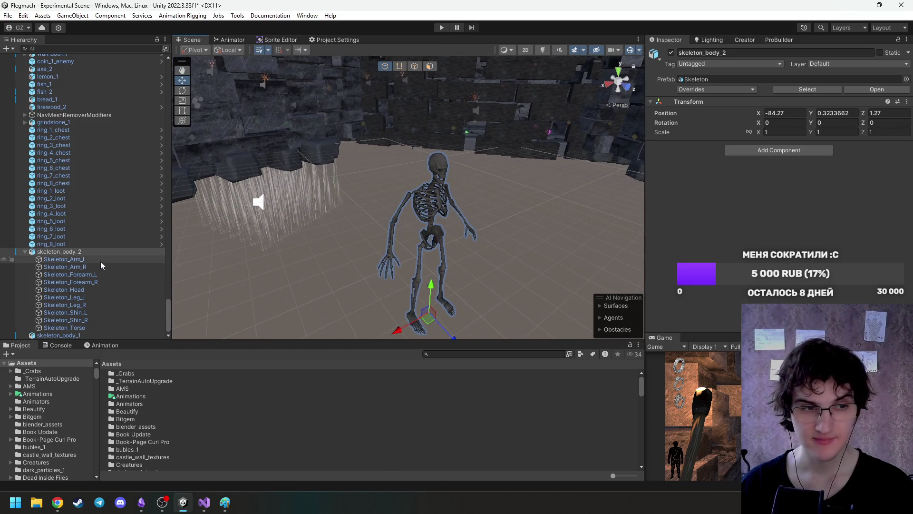
left_click(101, 261)
left_click(774, 134)
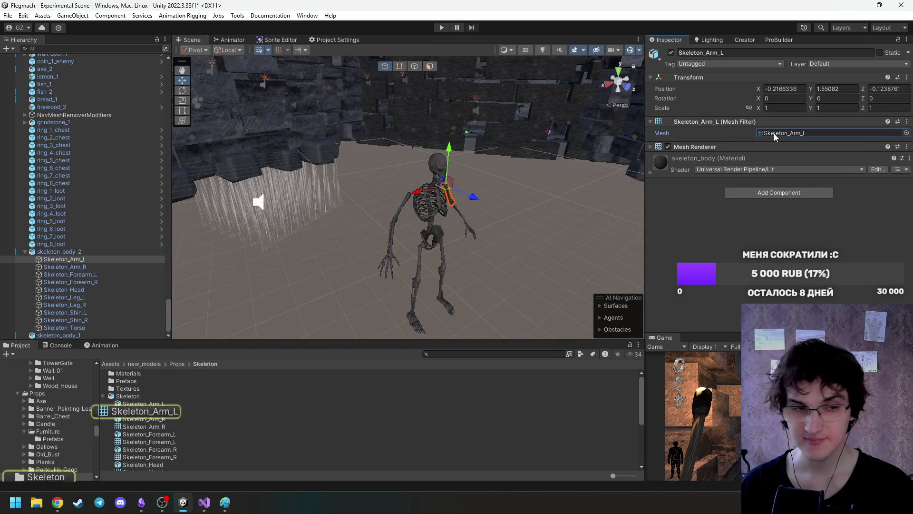
left_click(103, 396)
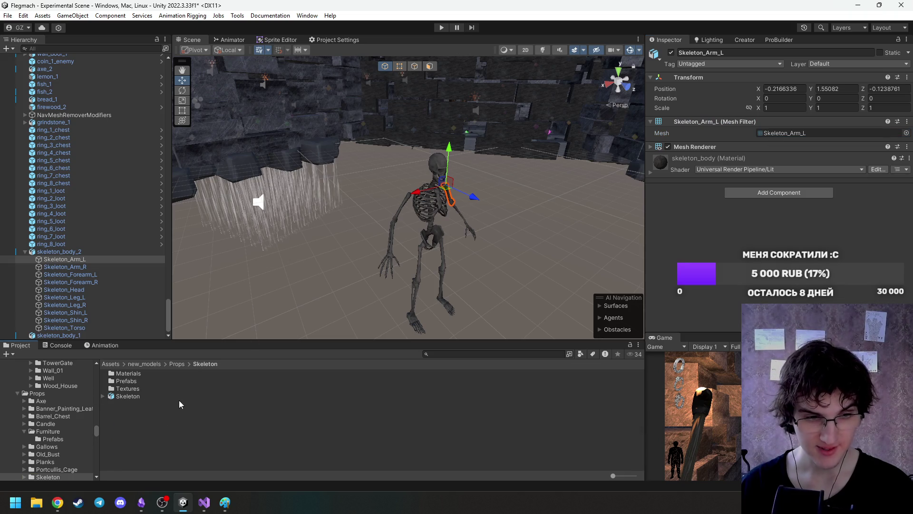
Drag skeleton_body_2 into new_models/Props/Skeleton to save it as a prefab.
left_click(76, 251)
left_click_drag(107, 275, 174, 418)
left_click(57, 252)
left_click_drag(352, 285, 366, 275)
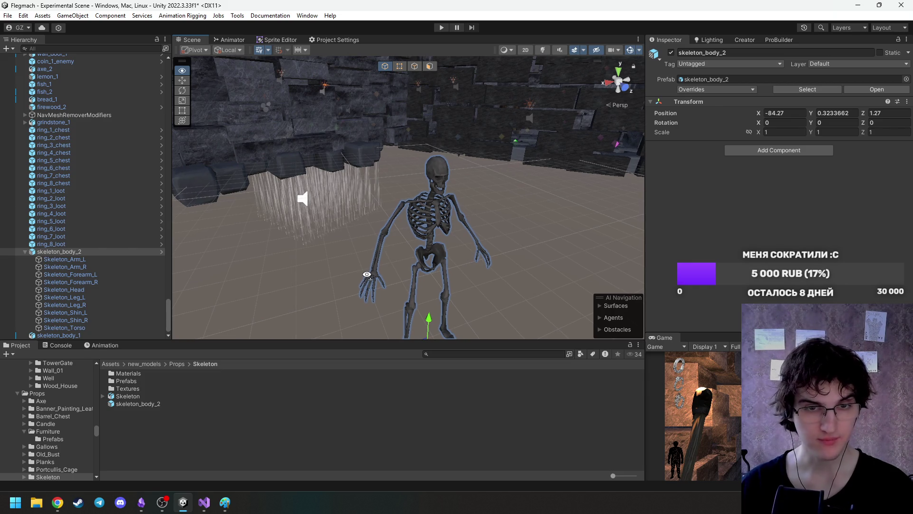
Move skeleton_body_2 onto the stone floor area near the stairs.
scroll(366, 275, "down", 5)
left_click_drag(377, 265, 338, 267)
scroll(335, 283, "down", 6)
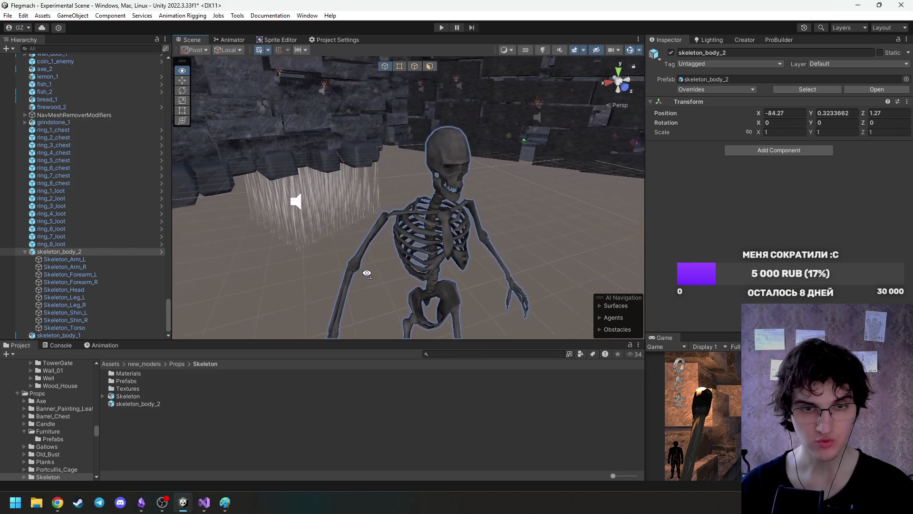
mouse_move(365, 257)
left_mouse_down()
mouse_move(413, 218)
mouse_move(420, 258)
mouse_move(281, 279)
mouse_move(213, 287)
mouse_move(213, 258)
mouse_move(192, 246)
mouse_move(521, 248)
mouse_move(239, 210)
left_mouse_up()
mouse_move(324, 156)
left_mouse_down()
mouse_move(331, 148)
mouse_move(507, 232)
mouse_move(504, 270)
mouse_move(498, 255)
left_mouse_up()
mouse_move(507, 199)
left_mouse_down()
mouse_move(421, 241)
mouse_move(433, 271)
left_mouse_up()
Rotate skeleton_body_2 to -84.94° on X to lie flat, then raise it to (-84.14, 0.418, -35.89).
key("f")
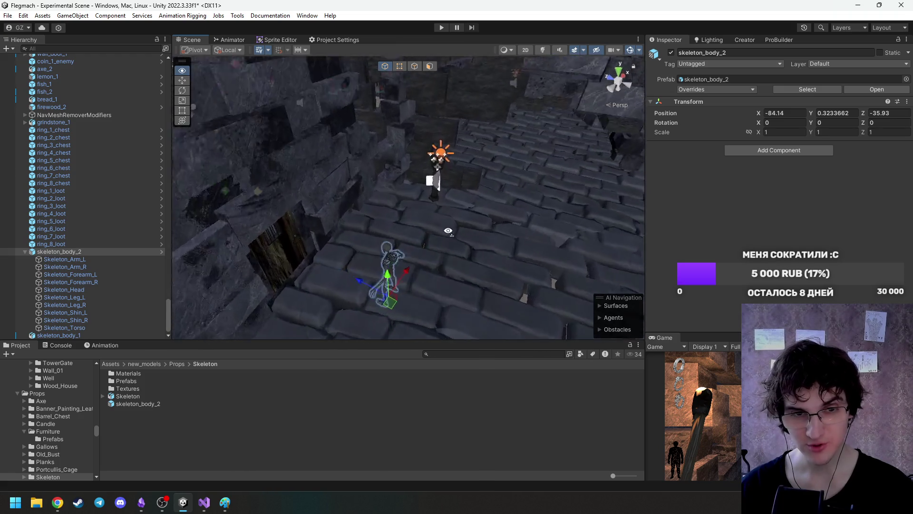
key("e")
mouse_move(399, 245)
left_mouse_down()
mouse_move(509, 291)
mouse_move(473, 281)
mouse_move(543, 217)
mouse_move(457, 228)
mouse_move(463, 224)
mouse_move(261, 209)
mouse_move(291, 213)
left_mouse_up()
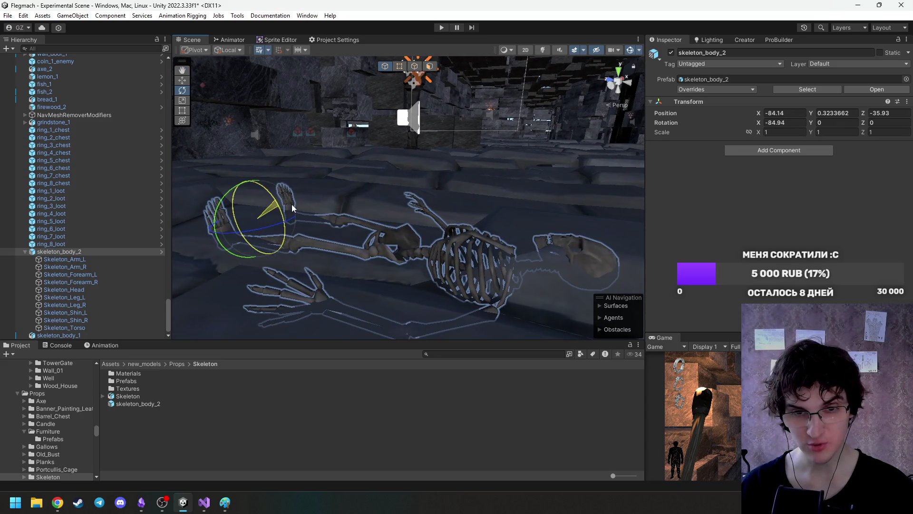
key("w")
mouse_move(252, 186)
left_mouse_down()
mouse_move(259, 169)
mouse_move(246, 220)
mouse_move(401, 234)
mouse_move(310, 227)
mouse_move(394, 212)
mouse_move(226, 215)
mouse_move(120, 201)
mouse_move(96, 186)
mouse_move(134, 204)
mouse_move(523, 182)
mouse_move(417, 215)
left_mouse_up()
left_click(416, 232)
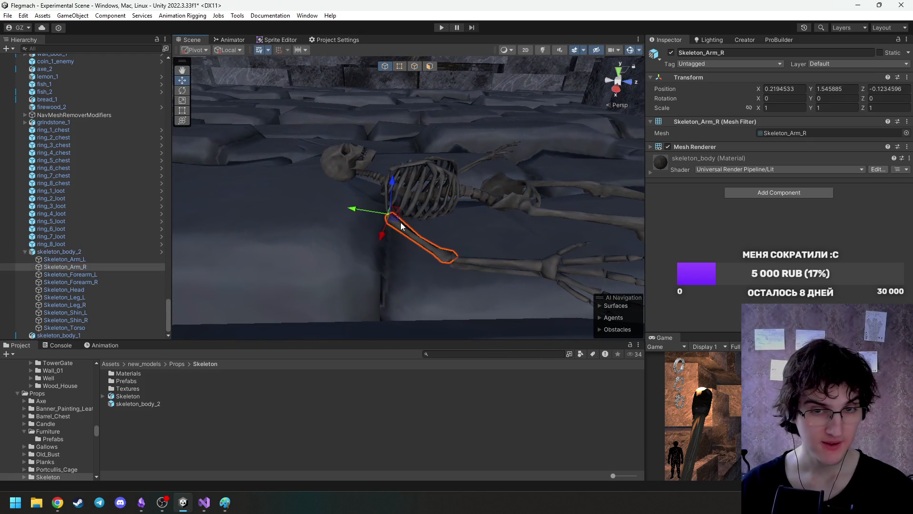
Inspect the Skeleton_Arm_L, Skeleton_Arm_R and Skeleton_Forearm_L bone parts in the Hierarchy.
left_click(90, 259)
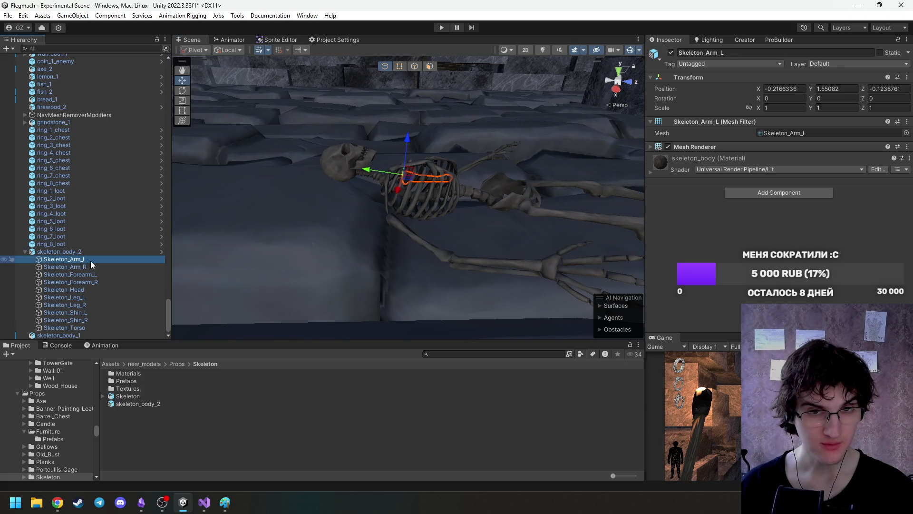
left_click(71, 251)
left_click(60, 259)
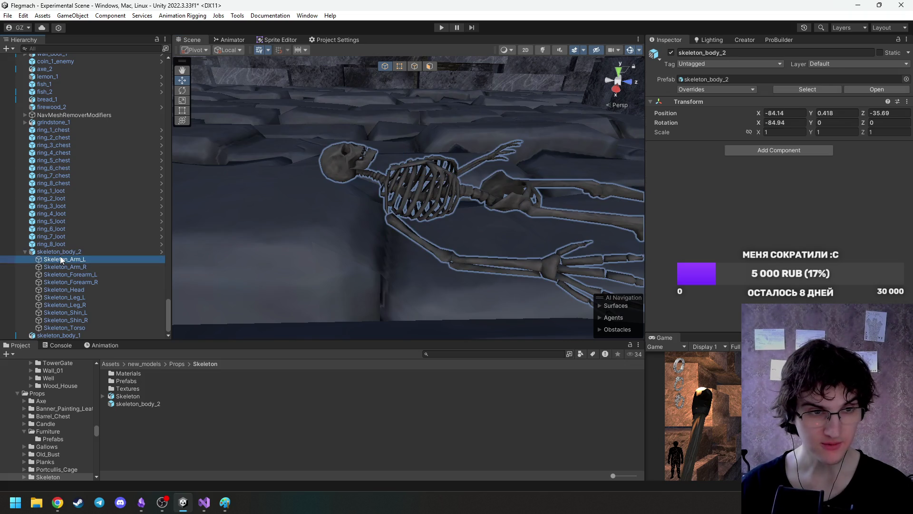
left_click(61, 265)
left_click(63, 272)
left_click(65, 266)
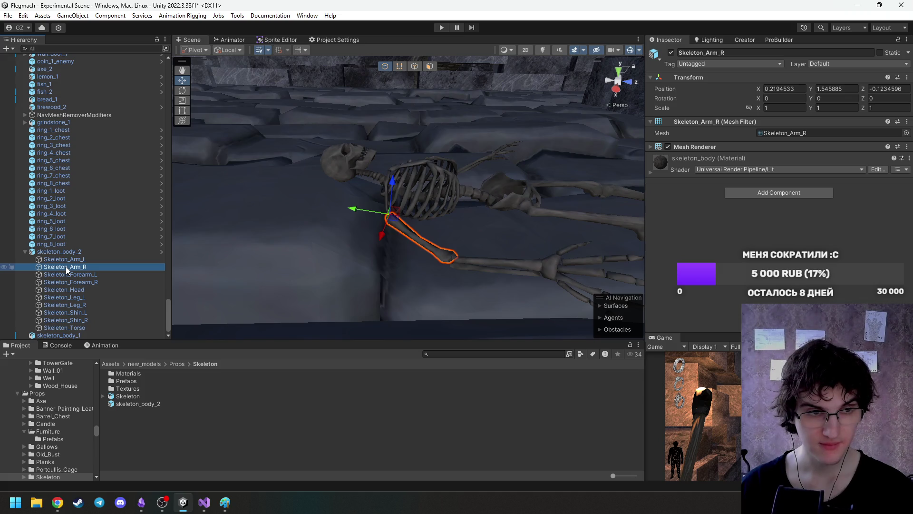
right_click(202, 268)
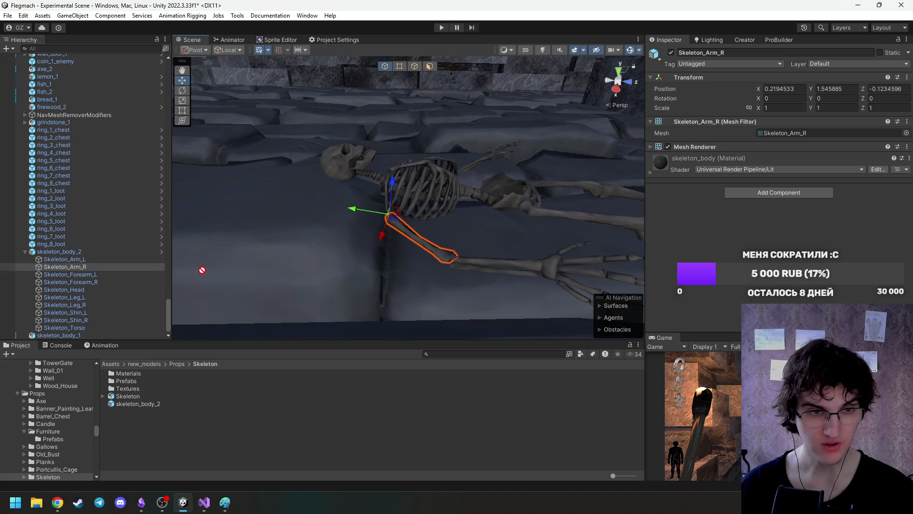
Create an empty child under skeleton_body_2 named left_arm.
left_click(61, 252)
right_click(61, 251)
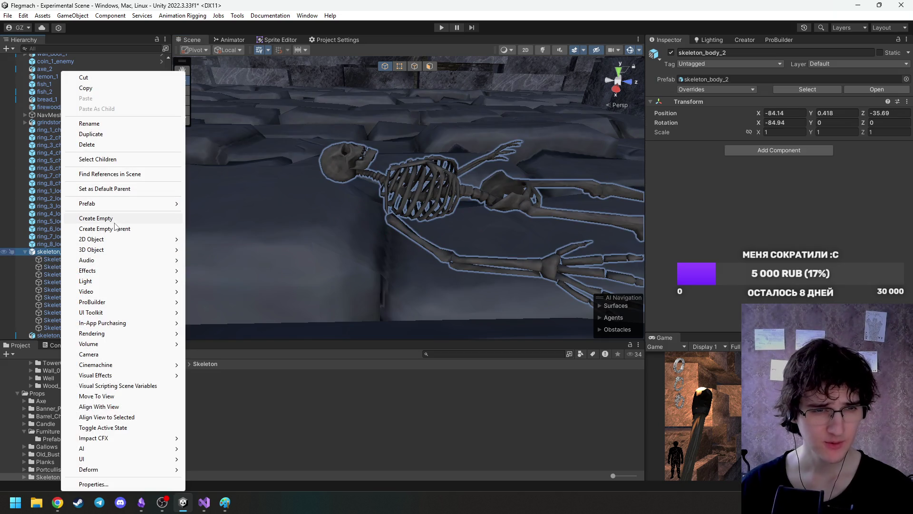
left_click(95, 218)
type("left_a")
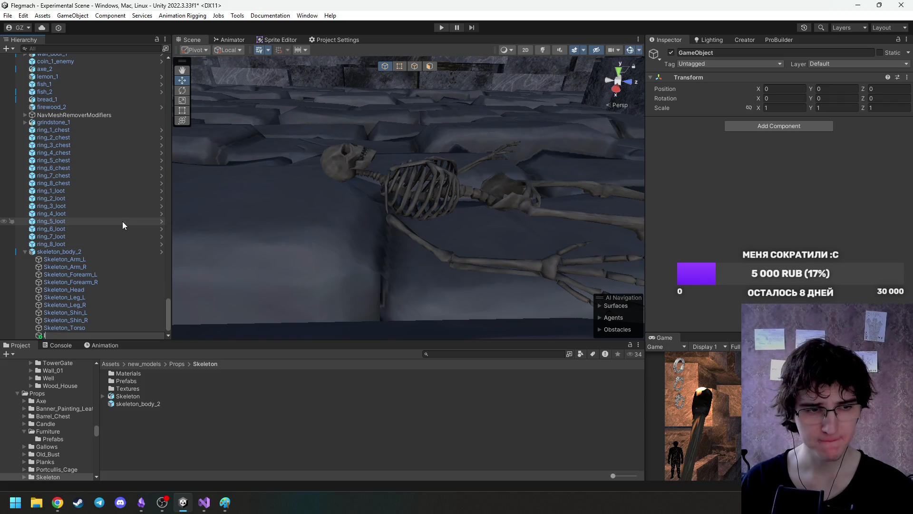
type("rt")
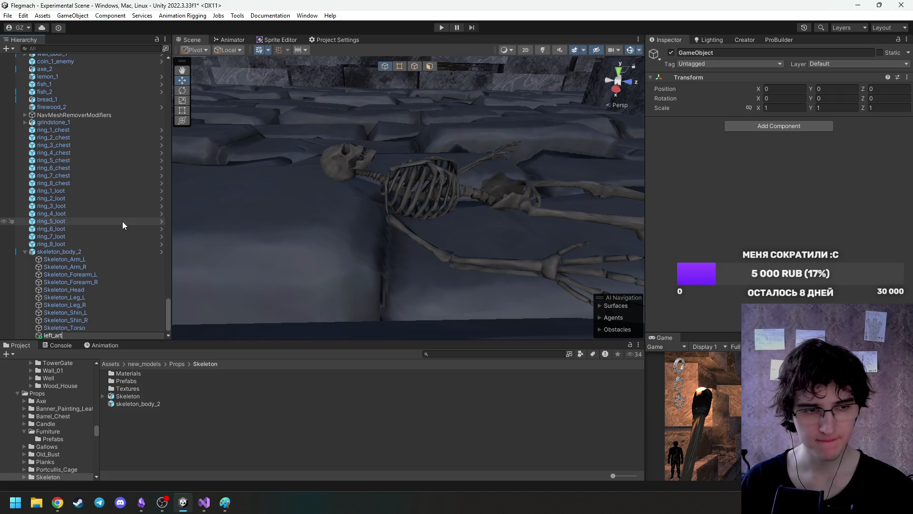
key("Return")
key("F2")
key("End")
key("BackSpace")
type("m")
key("Return")
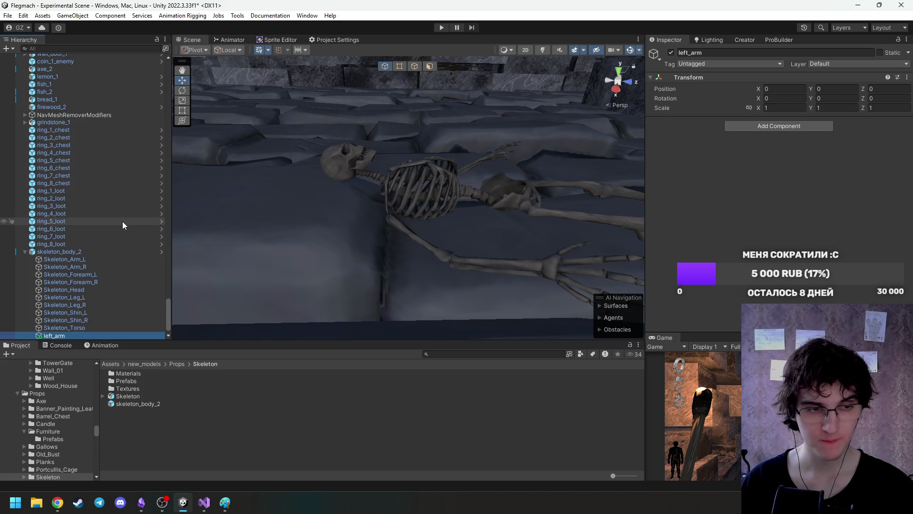
Duplicate left_arm and rename the copy right_arm.
key("ctrl+d")
key("End")
key("BackSpace")
key("BackSpace")
key("BackSpace")
key("BackSpace")
key("Left")
key("Left")
key("Left")
key("BackSpace")
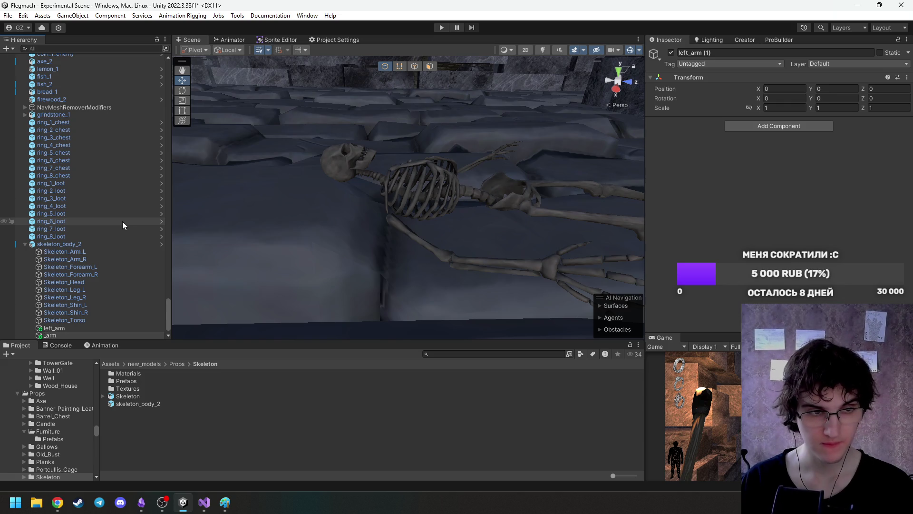
type("right")
key("Return")
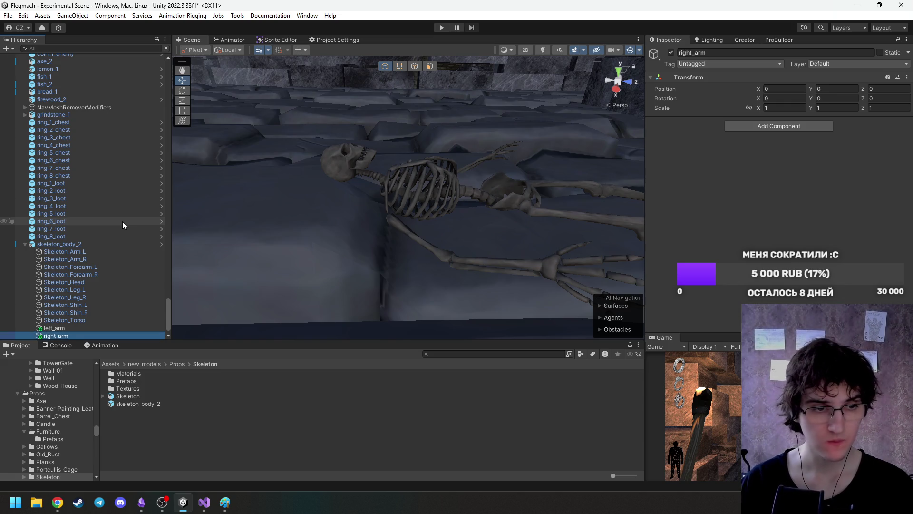
Duplicate right_arm and rename the copy chest.
key("ctrl+d")
key("F2")
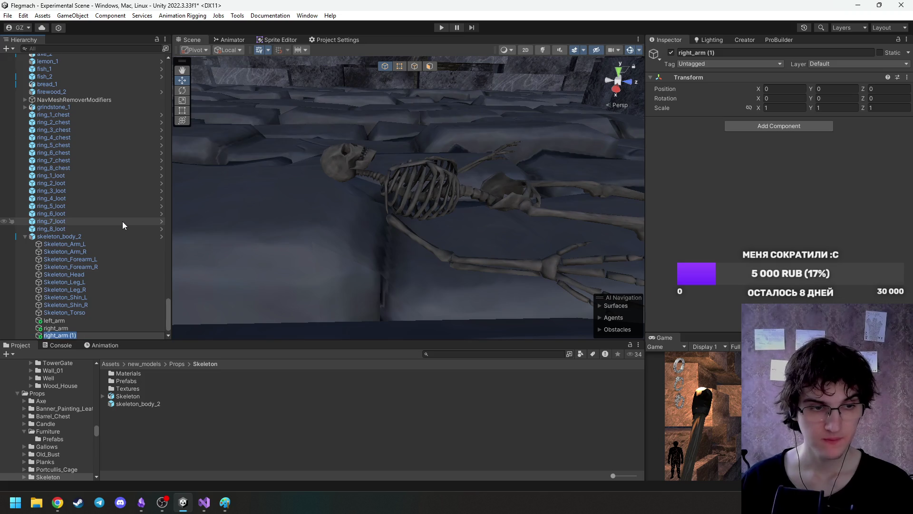
key("BackSpace")
key("BackSpace")
key("BackSpace")
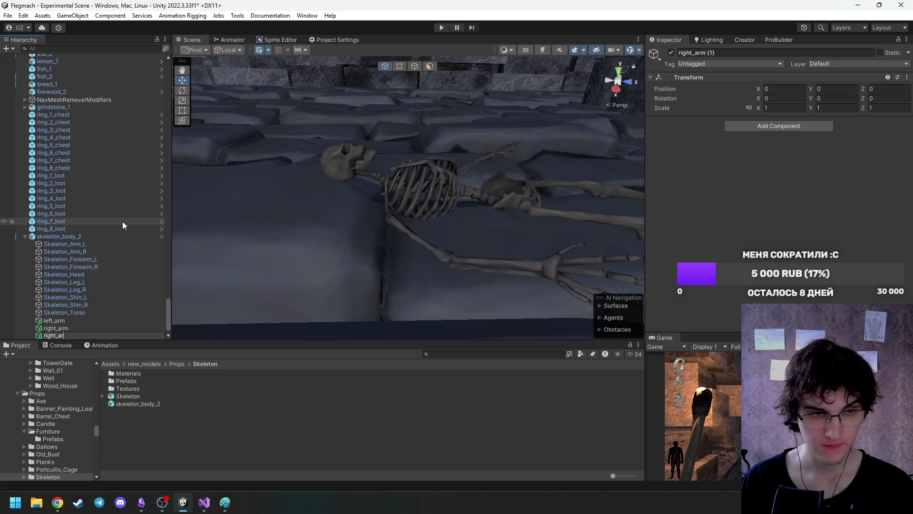
key("BackSpace")
key("BackSpace")
type("chest")
key("Return")
Duplicate chest and rename the copy left_leg.
key("ctrl+d")
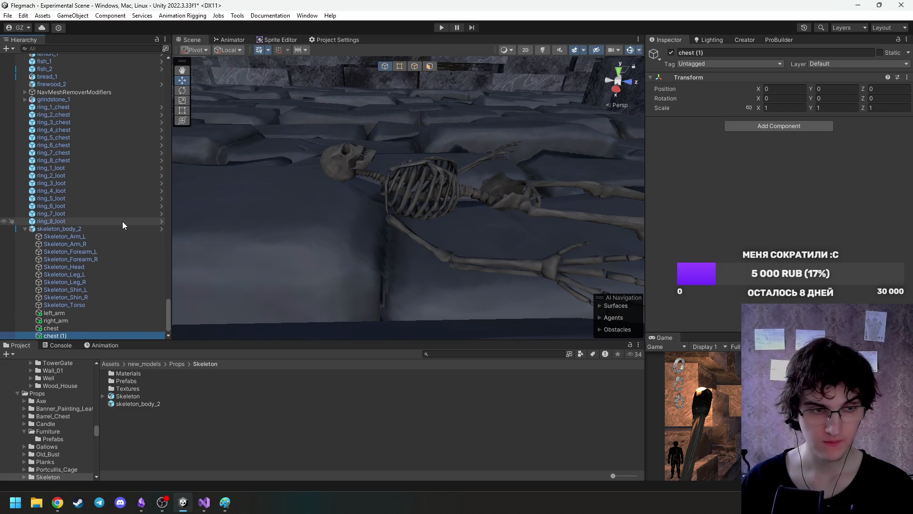
key("F2")
key("BackSpace")
type("left_leg")
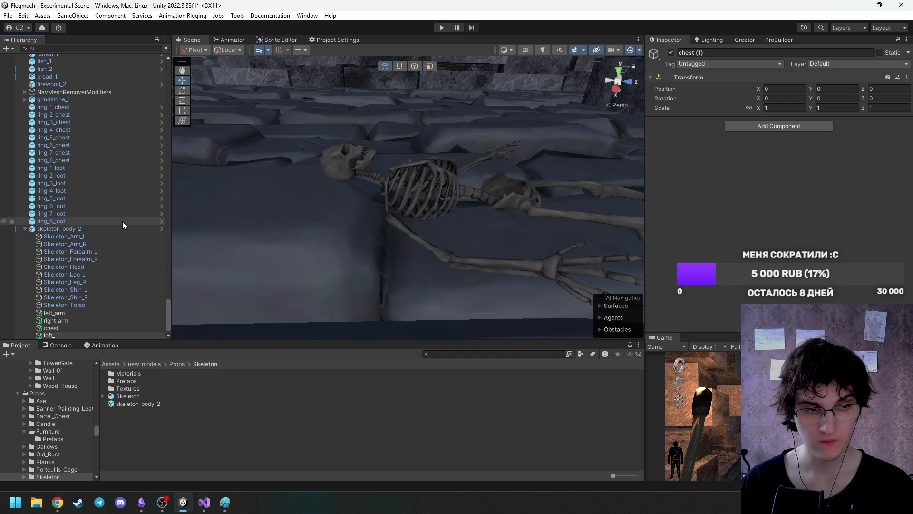
key("Return")
Duplicate left_leg and rename the copy right_leg.
key("ctrl+d")
key("F2")
key("BackSpace")
key("BackSpace")
key("BackSpace")
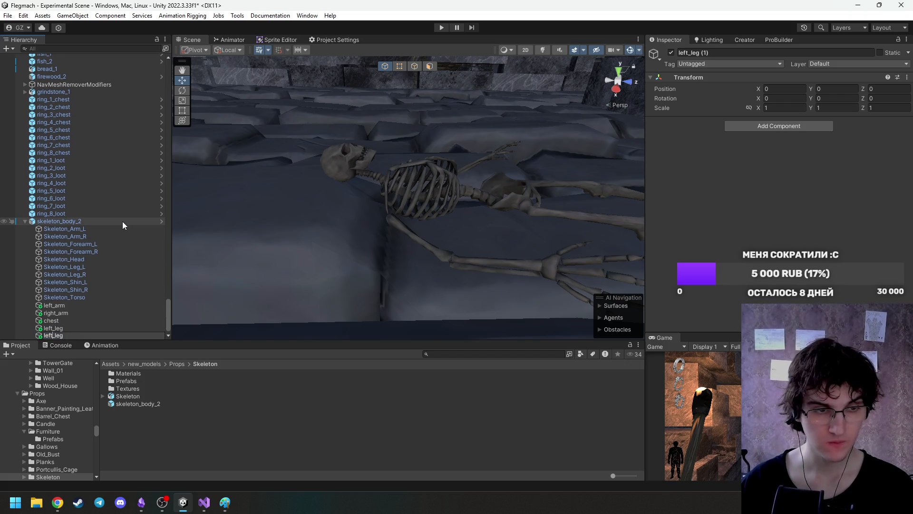
key("BackSpace")
key("BackSpace")
key("BackSpace")
type("righ")
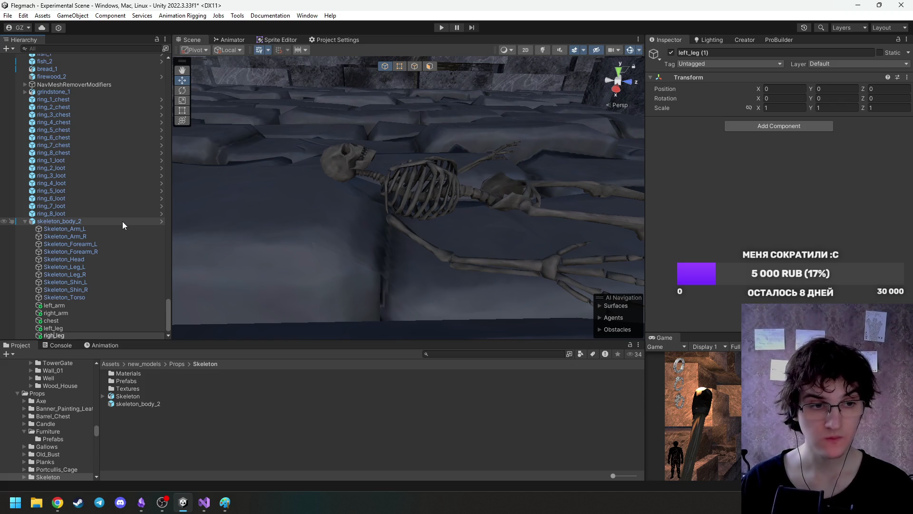
type("t")
key("Return")
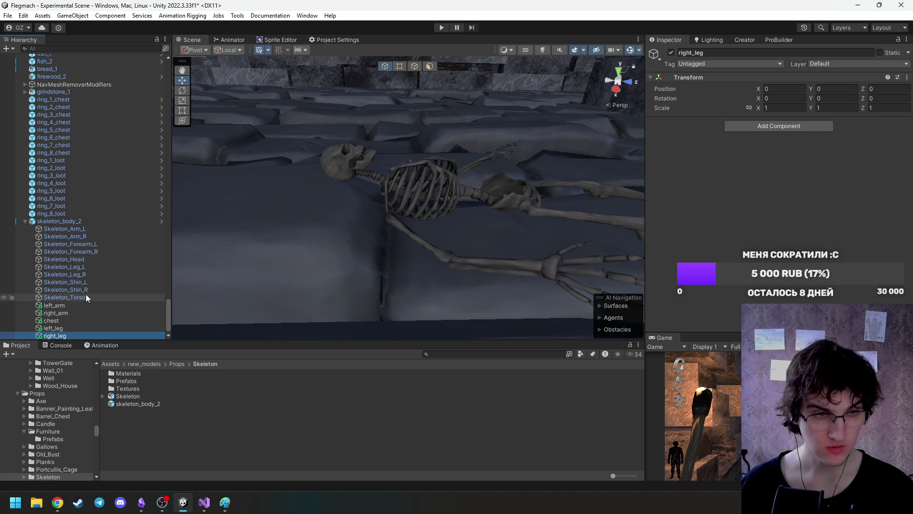
mouse_move(229, 261)
left_mouse_down()
mouse_move(371, 223)
mouse_move(361, 223)
left_mouse_up()
mouse_move(105, 298)
left_mouse_down()
mouse_move(72, 309)
mouse_move(68, 321)
left_mouse_up()
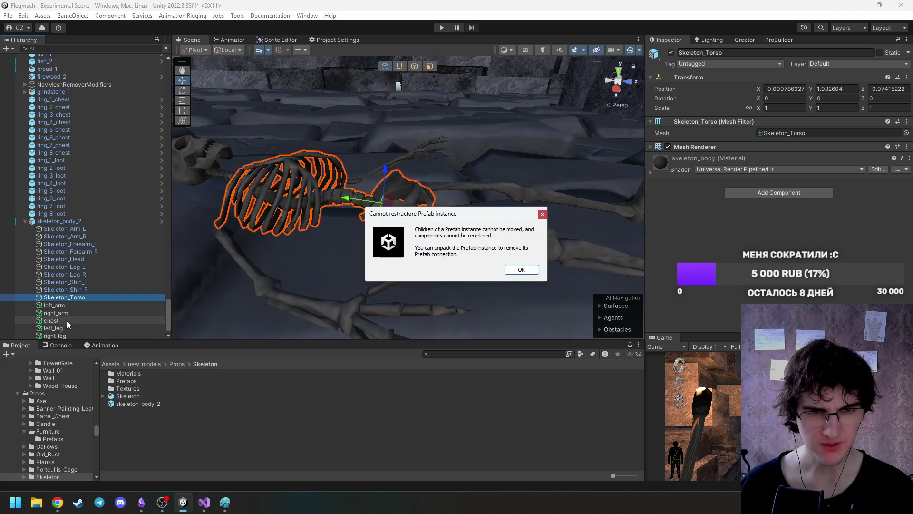
left_click(536, 268)
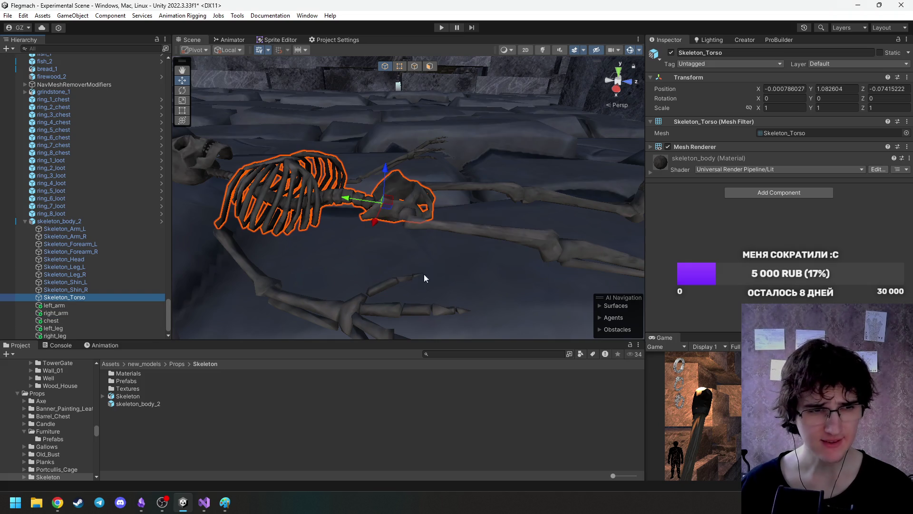
left_click(92, 220)
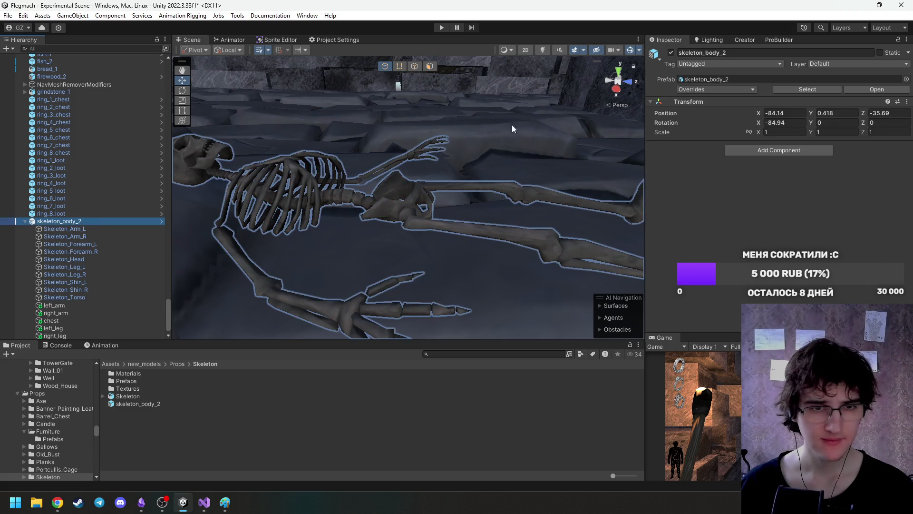
left_click(730, 90)
left_click(796, 180)
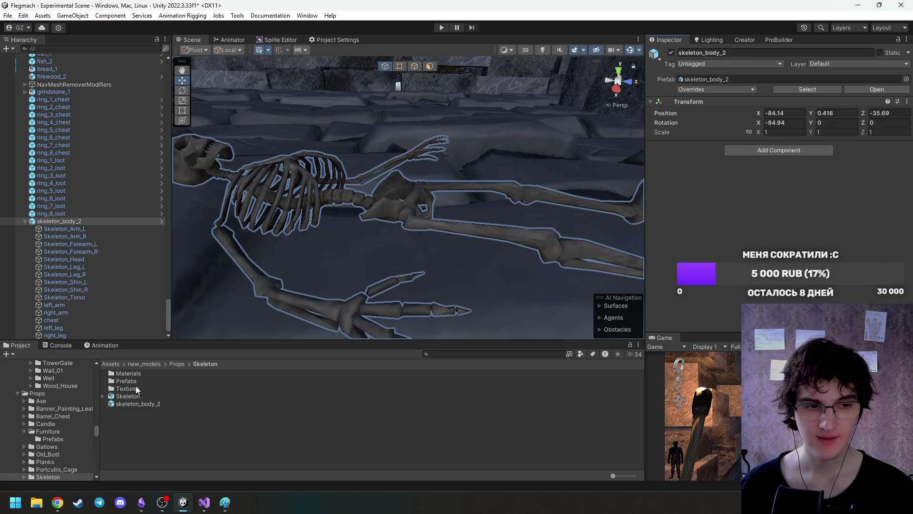
double_click(135, 404)
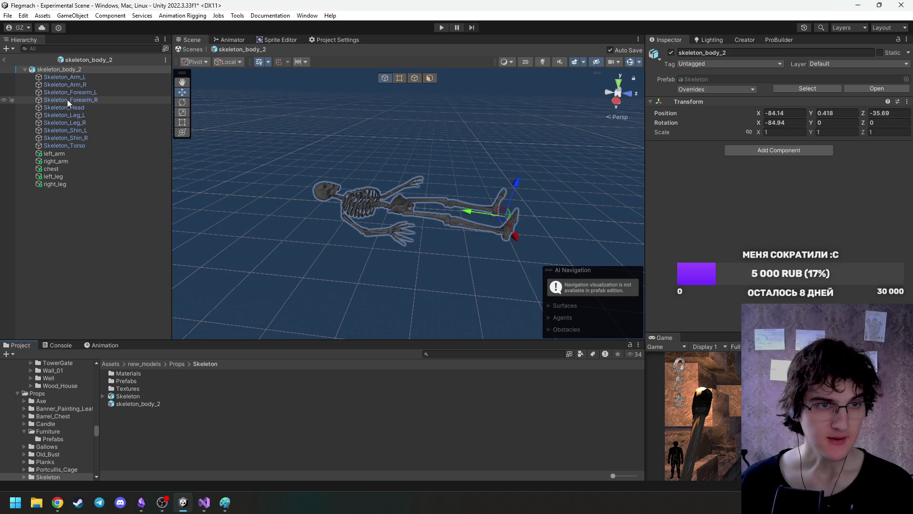
mouse_move(64, 147)
left_mouse_down()
mouse_move(59, 193)
mouse_move(65, 168)
left_mouse_up()
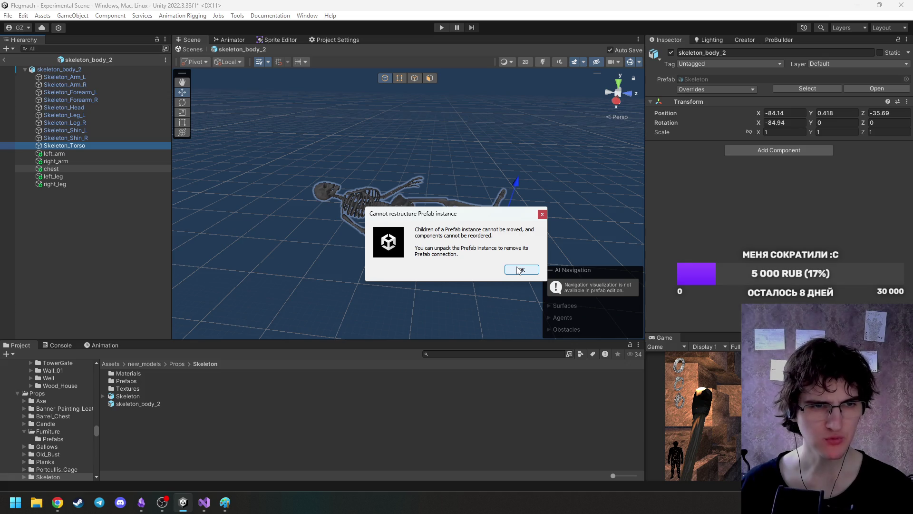
left_click(519, 270)
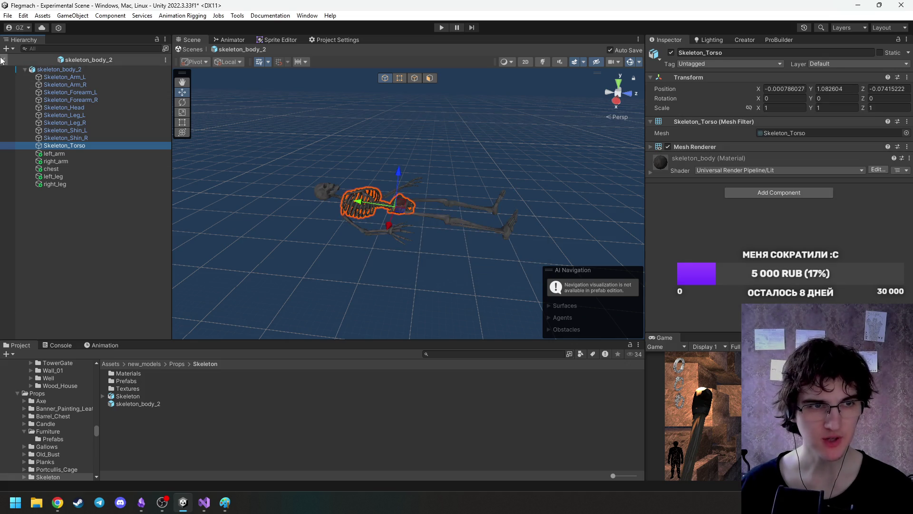
left_click(4, 59)
scroll(92, 256, "down", 1)
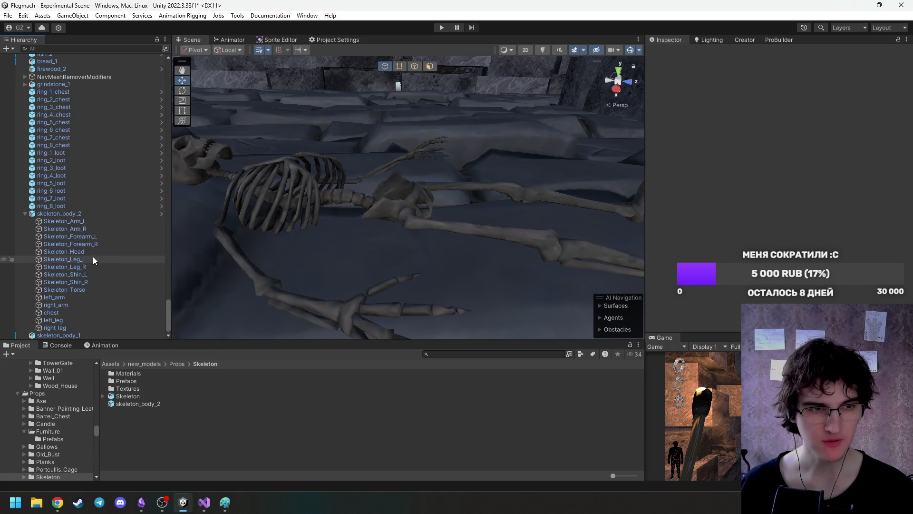
Open the skeleton_body_2 prefab to check its arms, root and overrides, then return to the scene.
left_click(88, 214)
left_click(715, 80)
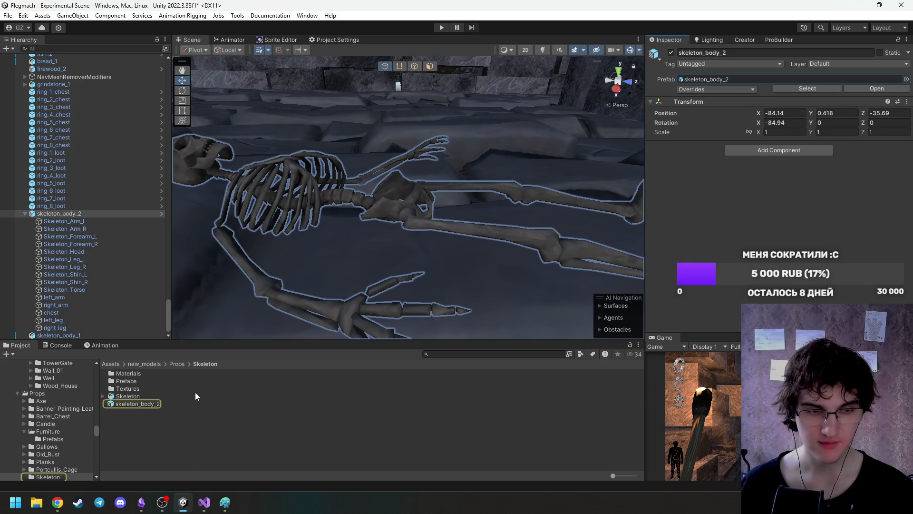
left_click(159, 398)
double_click(149, 404)
left_click(61, 161)
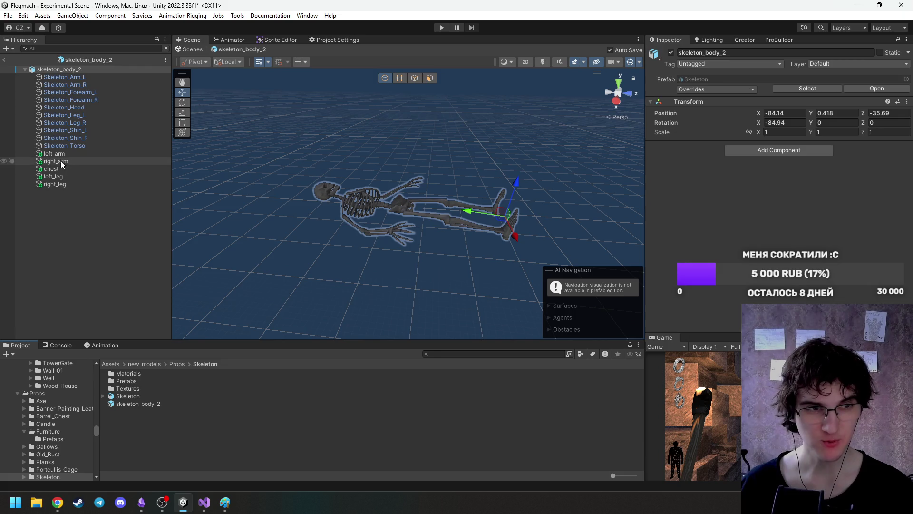
left_click(61, 153)
left_click(69, 70)
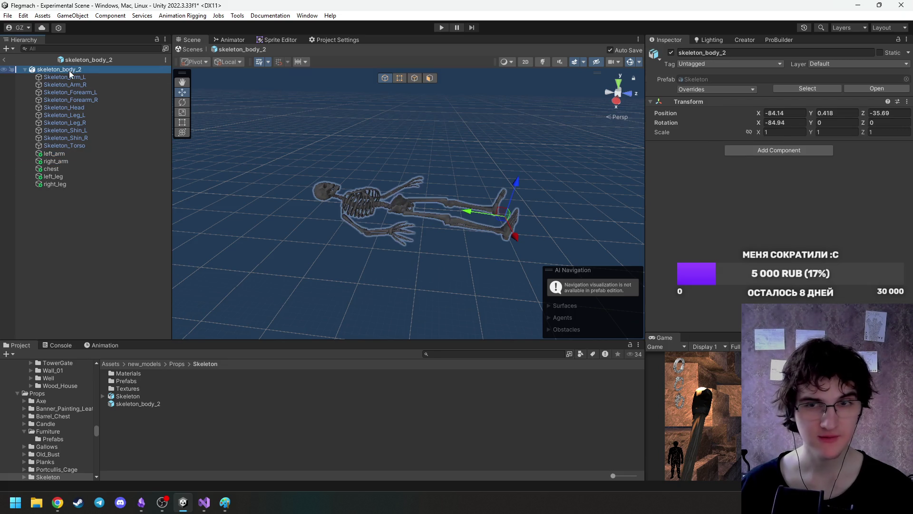
left_click(750, 89)
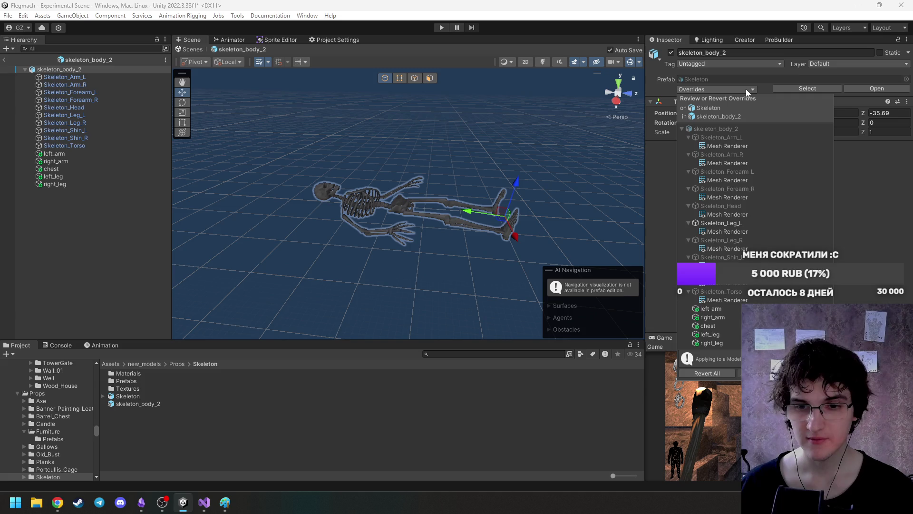
left_click(746, 89)
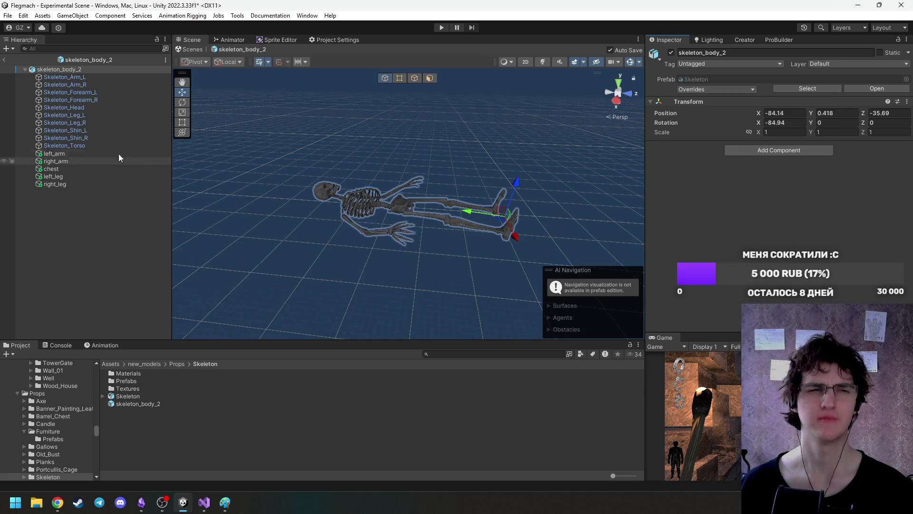
left_click(4, 59)
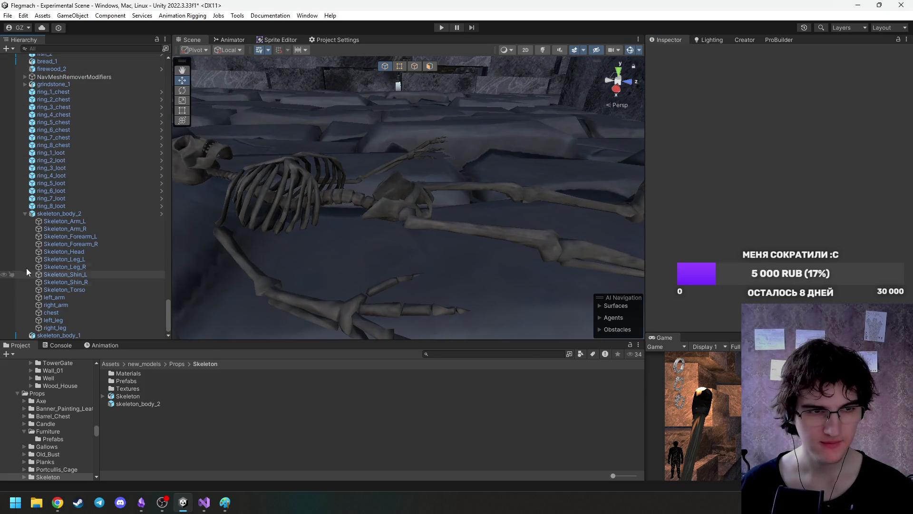
Unpack skeleton_body_2 completely from its prefab.
left_click(56, 213)
right_click(55, 213)
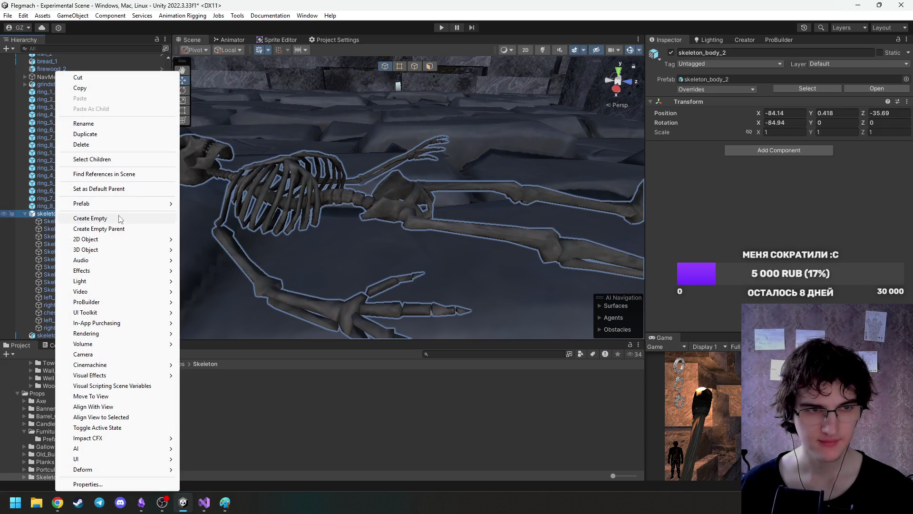
mouse_move(122, 204)
left_click(238, 291)
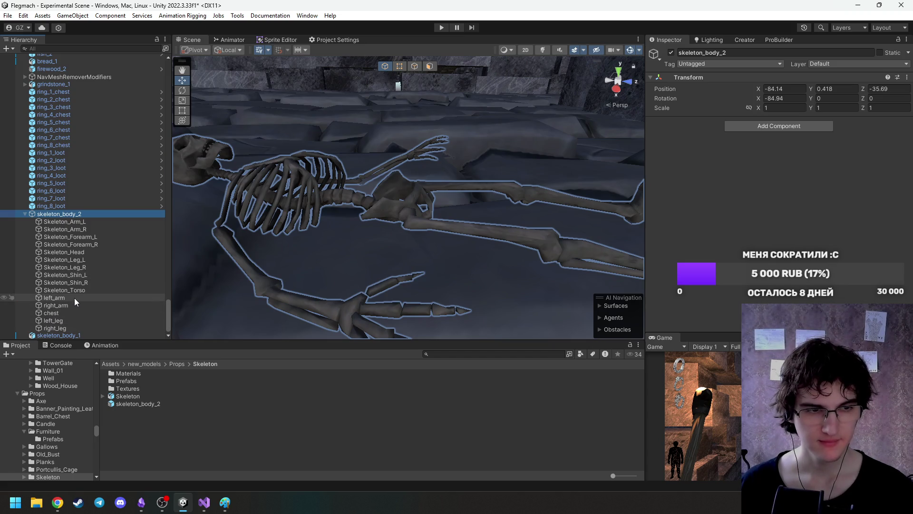
Delete the skeleton_body_2 prefab asset from the Skeleton folder.
left_click(148, 404)
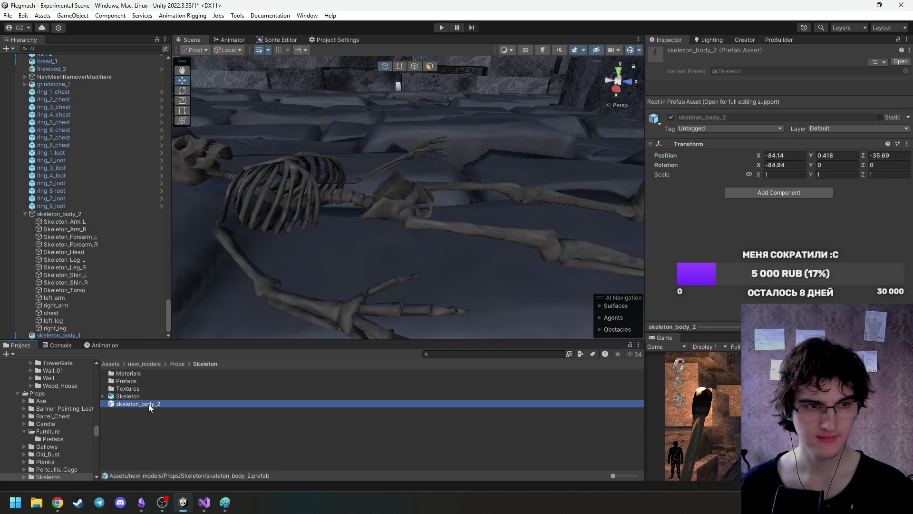
key("Delete")
key("Return")
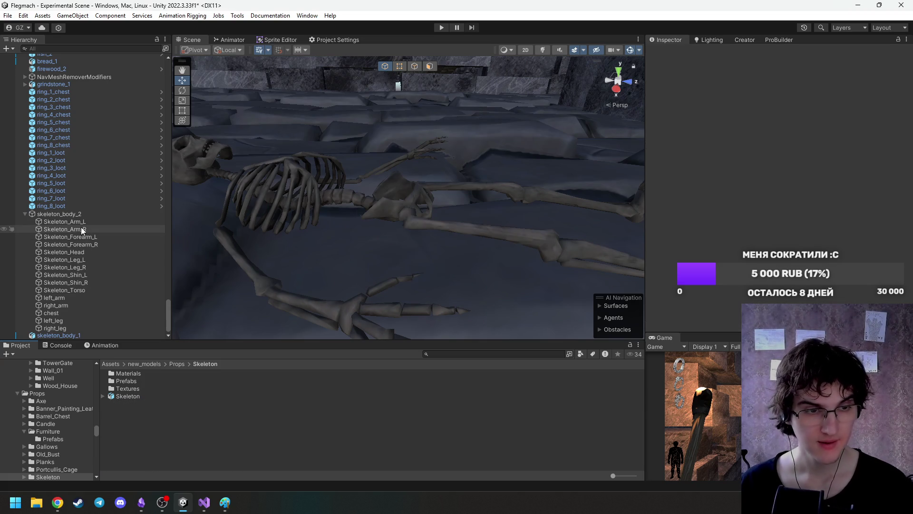
Put Skeleton_Torso under chest and the left and right leg bones under left_leg and right_leg.
left_click_drag(78, 291, 69, 313)
left_click(84, 277)
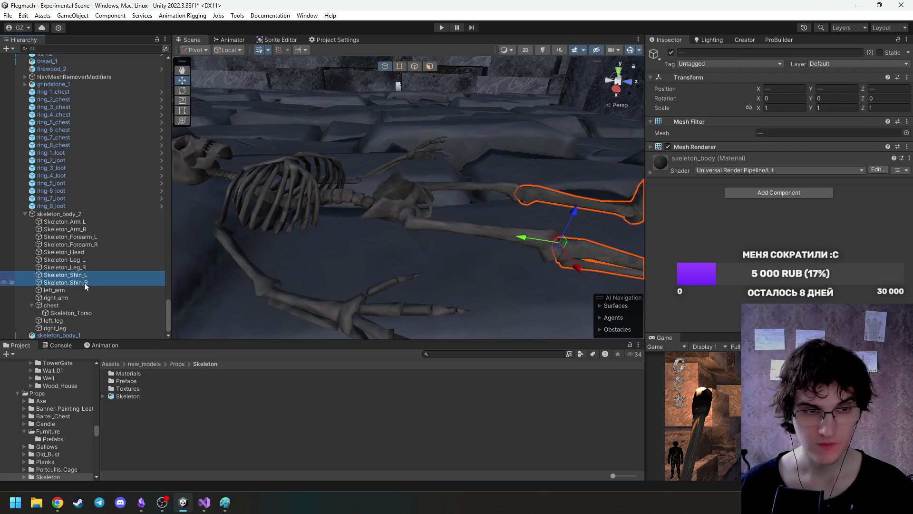
left_click(93, 260, "ctrl")
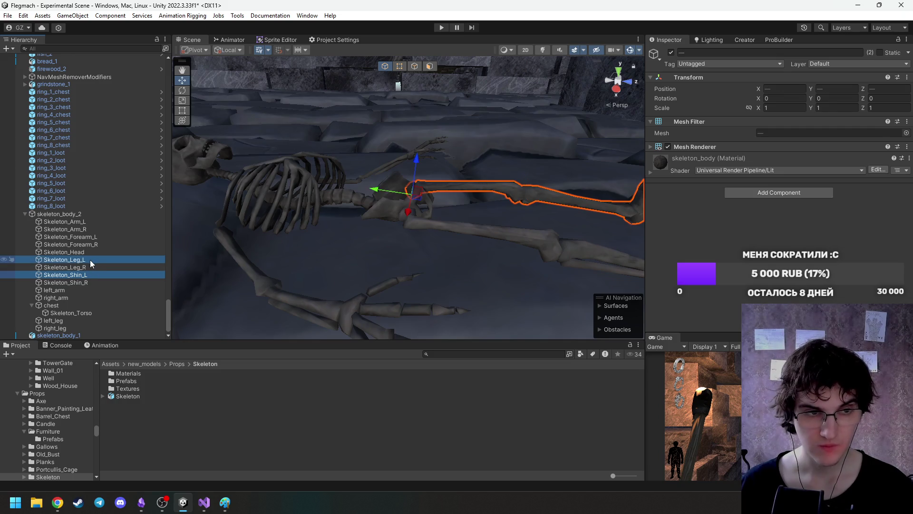
mouse_move(88, 261)
left_mouse_down()
mouse_move(84, 300)
mouse_move(70, 321)
left_mouse_up()
left_click(85, 267)
left_click(86, 260, "ctrl")
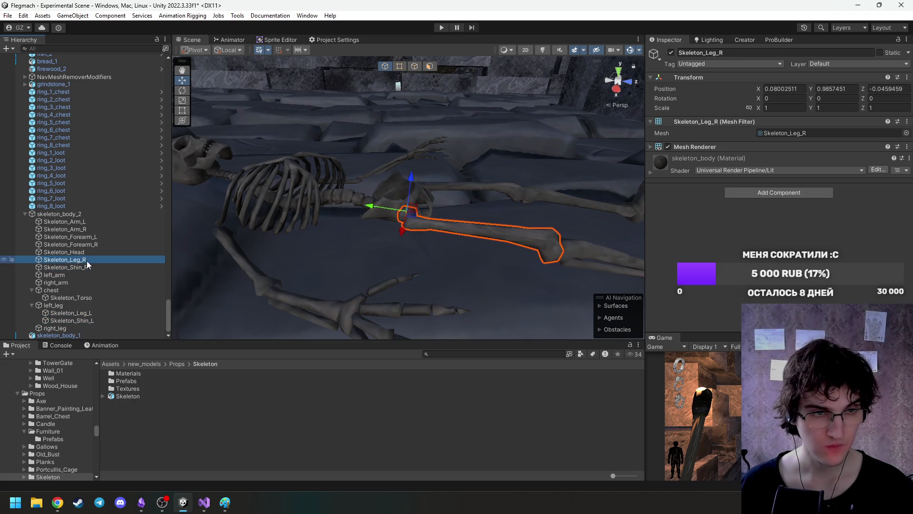
mouse_move(86, 267)
left_mouse_down()
mouse_move(101, 327)
mouse_move(81, 328)
left_mouse_up()
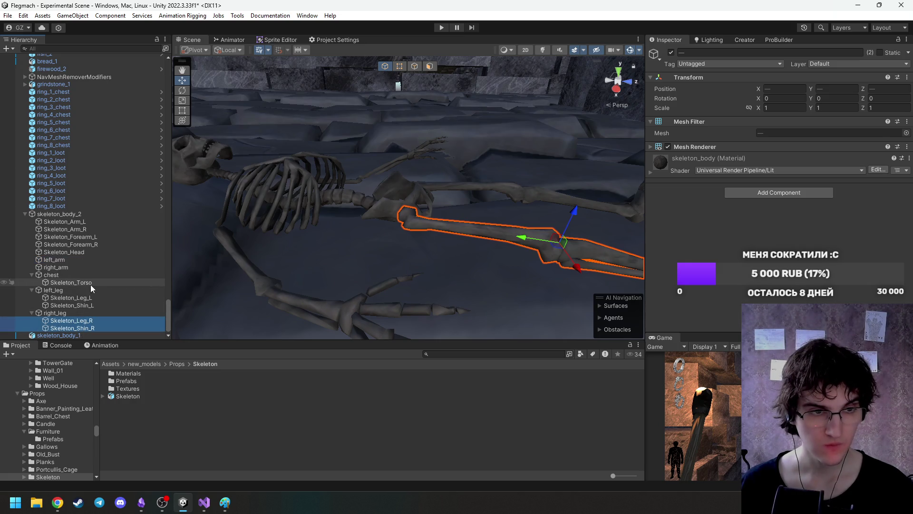
left_click(57, 276)
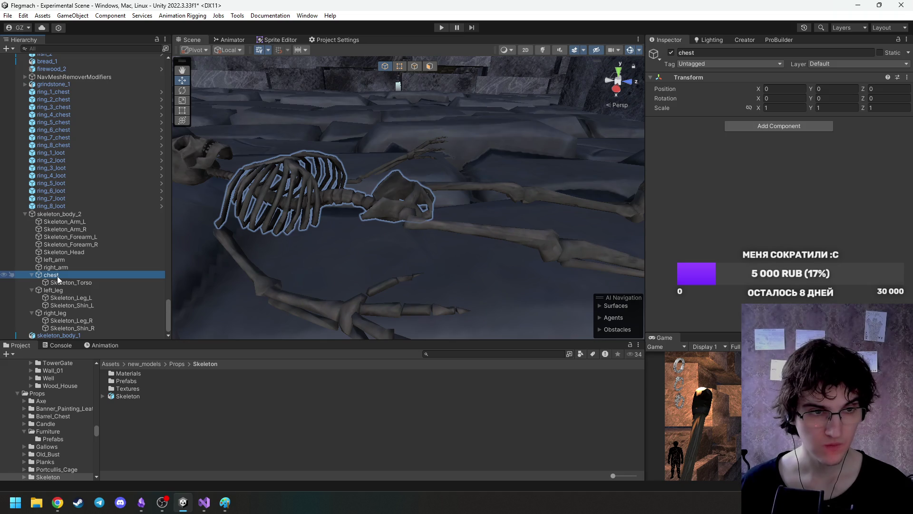
Move the right arm meshes under right_arm and the left arm meshes under left_arm.
left_click(59, 267)
left_click(72, 245)
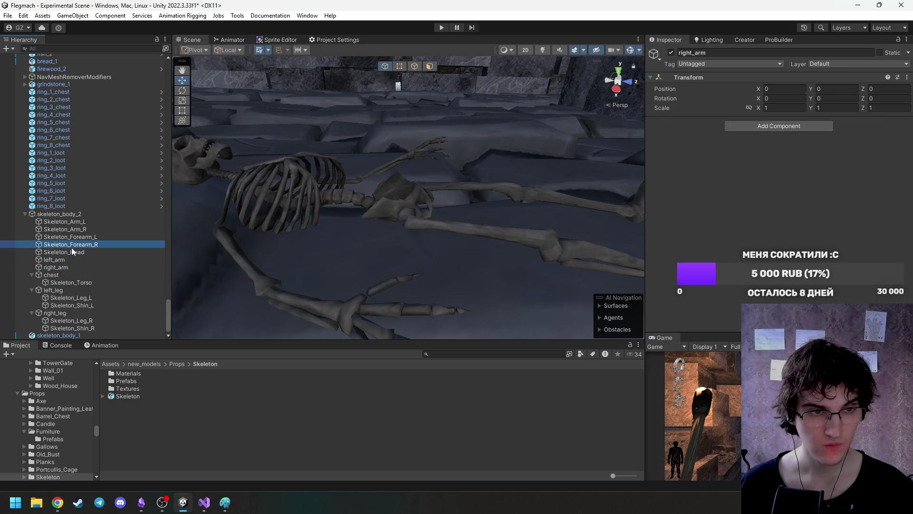
left_click(87, 229, "ctrl")
mouse_move(87, 230)
left_mouse_down()
mouse_move(86, 276)
mouse_move(78, 267)
left_mouse_up()
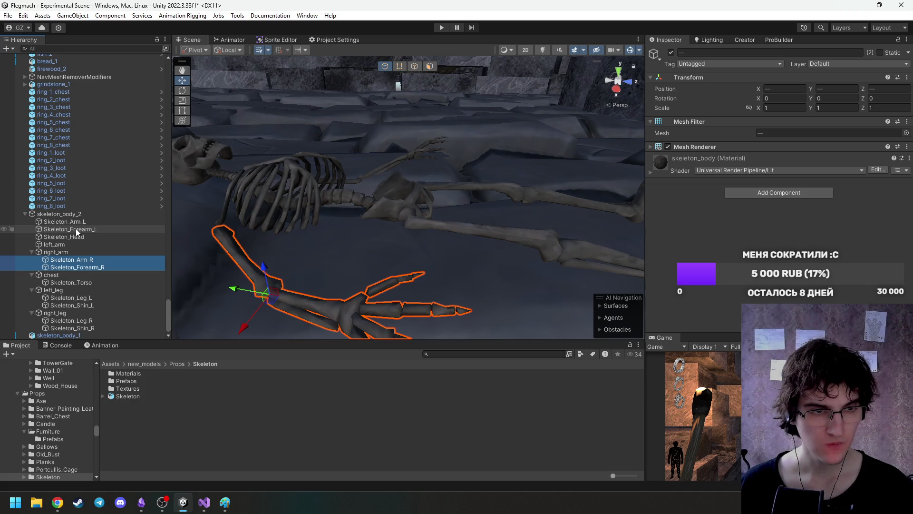
left_click(84, 224)
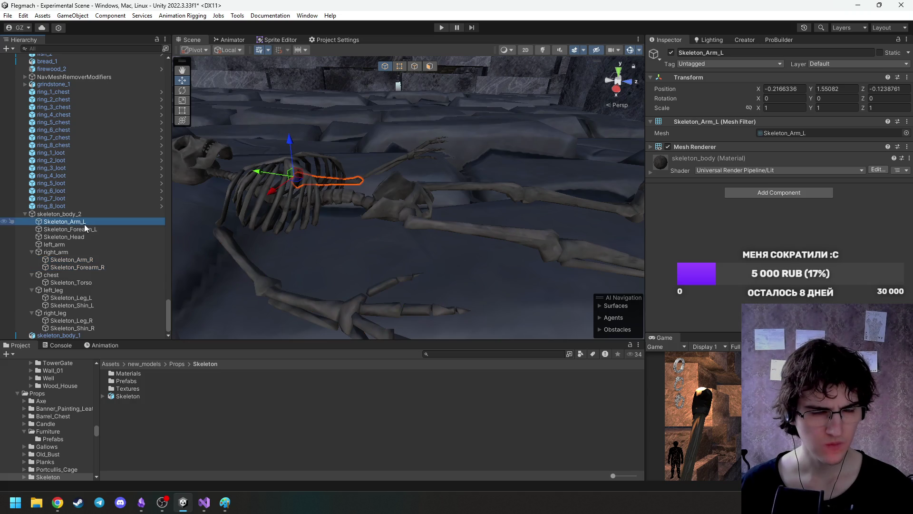
left_click(91, 229, "ctrl")
mouse_move(72, 285)
left_mouse_down()
mouse_move(63, 304)
mouse_move(91, 287)
mouse_move(87, 304)
mouse_move(96, 269)
mouse_move(56, 249)
mouse_move(62, 245)
left_mouse_up()
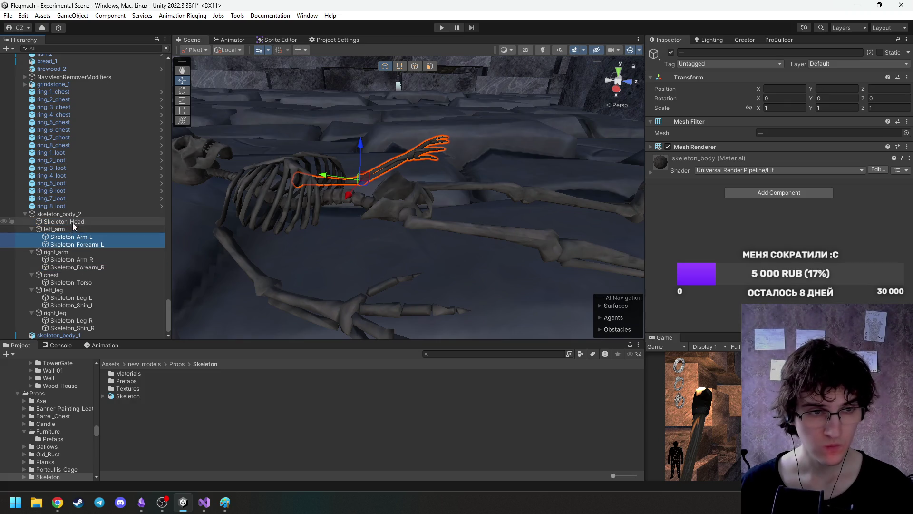
left_click(73, 222)
Frame the skull, then save skeleton_body_2 as a prefab in the Skeleton folder.
key("f")
key("e")
key("ctrl+z")
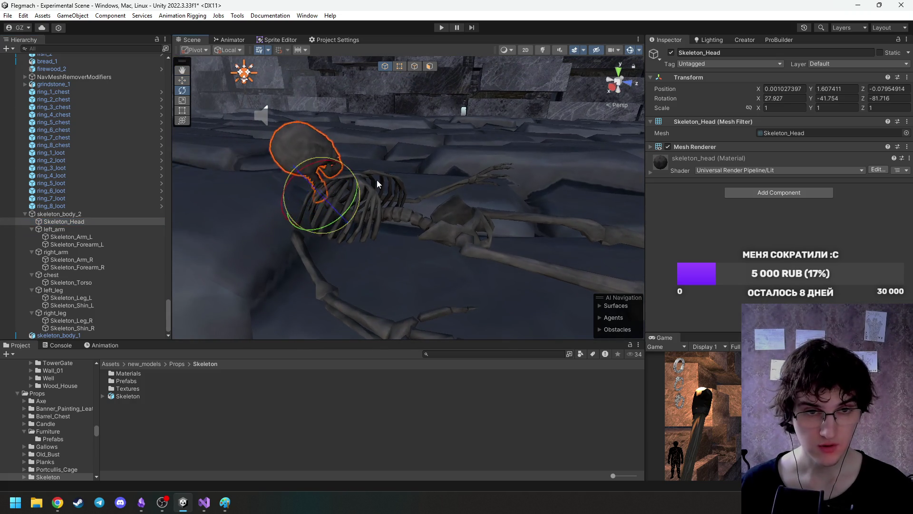
mouse_move(372, 181)
left_mouse_down()
mouse_move(402, 212)
mouse_move(275, 240)
left_mouse_up()
left_click(26, 214)
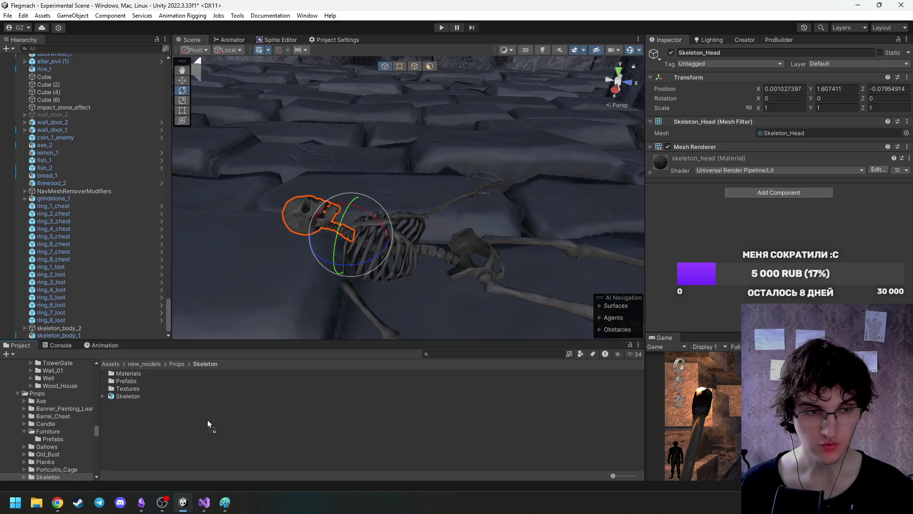
left_click_drag(207, 420, 206, 419)
Expand skeleton_body_2 and right_arm to inspect the groups and the right upper arm mesh.
left_click(35, 329)
mouse_move(305, 316)
left_mouse_down()
mouse_move(347, 300)
mouse_move(302, 292)
mouse_move(311, 309)
mouse_move(305, 305)
left_mouse_up()
left_click(24, 327)
left_click_drag(364, 245, 419, 250)
scroll(54, 254, "down", 2)
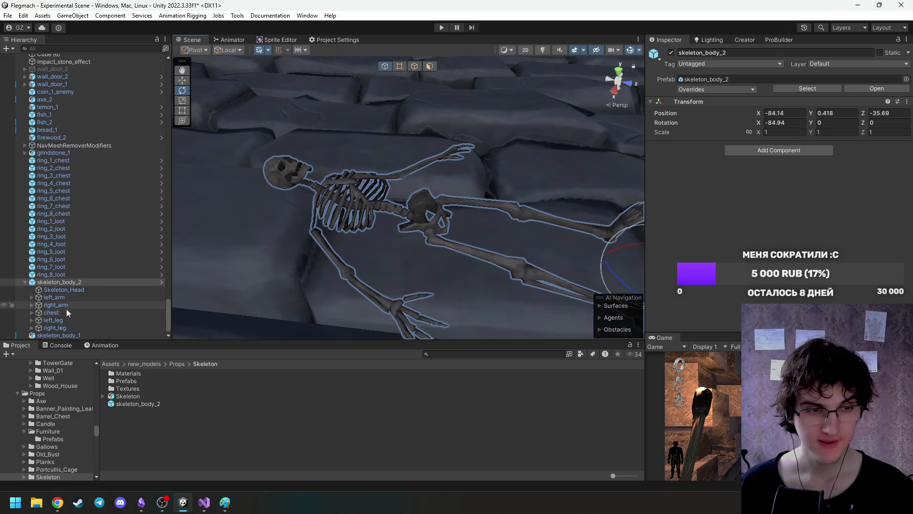
left_click(66, 297)
left_click(69, 290)
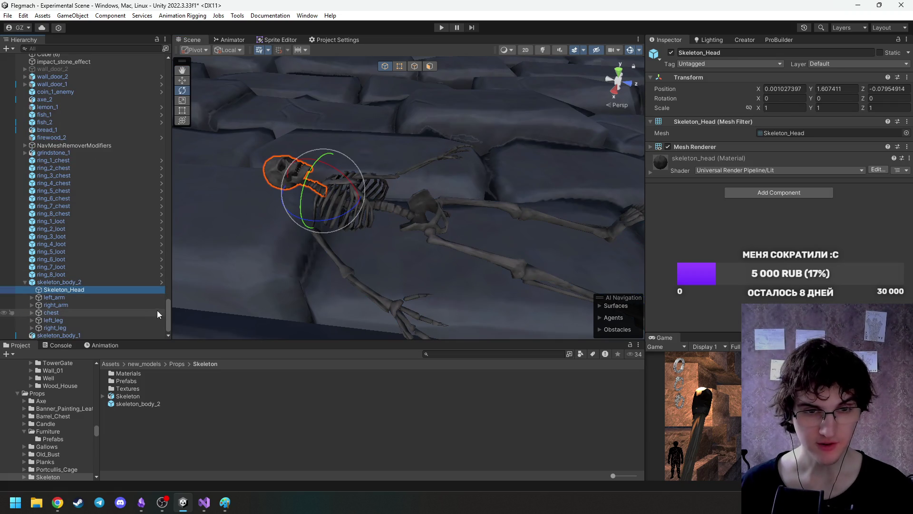
left_click(89, 313)
left_click(87, 304)
left_click_drag(419, 294, 520, 255, "alt")
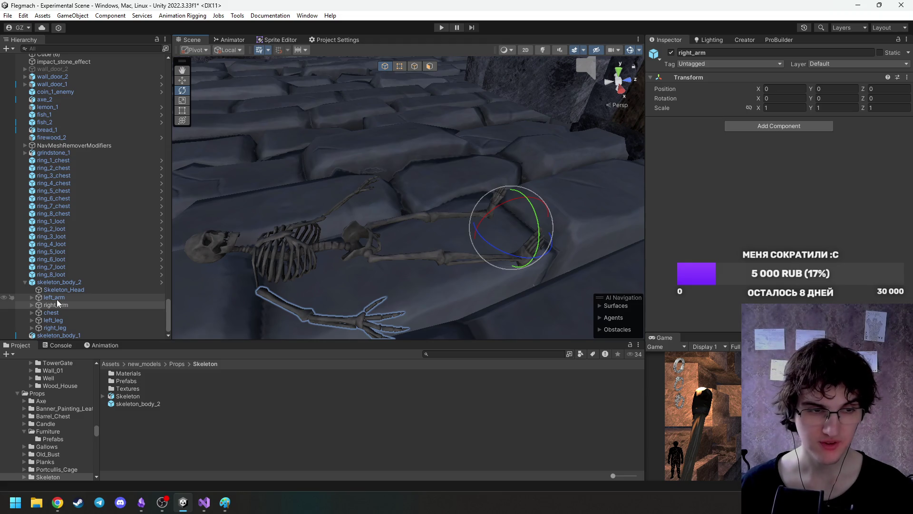
left_click(31, 305)
left_click(56, 312)
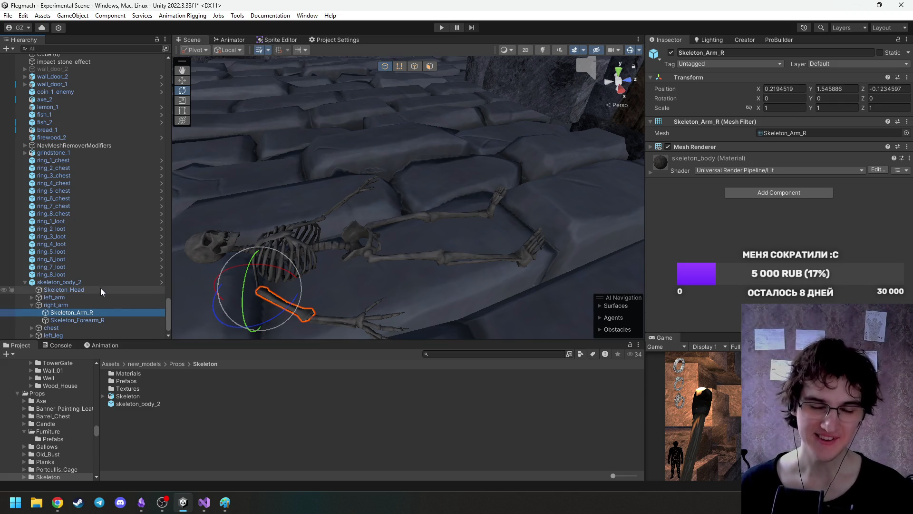
scroll(99, 288, "down", 1)
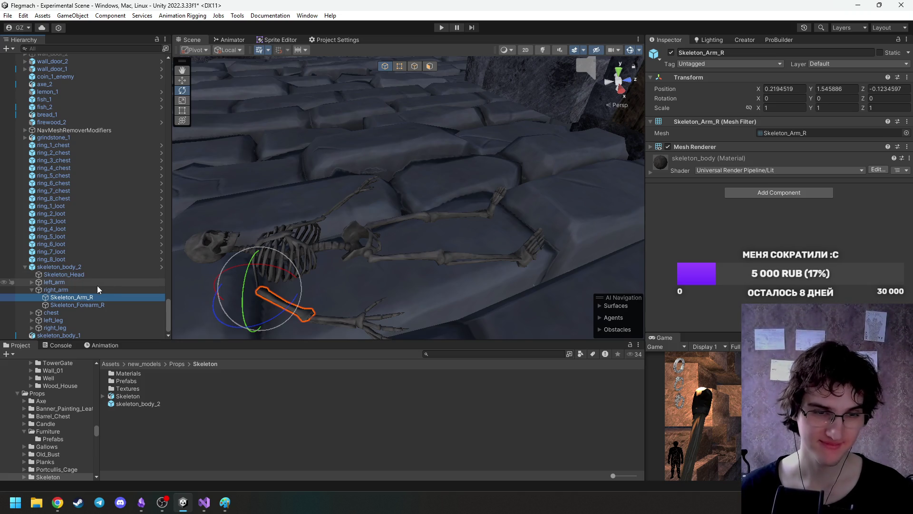
Set the right upper arm and forearm meshes' position to 0, 0, 0.
left_click(78, 289)
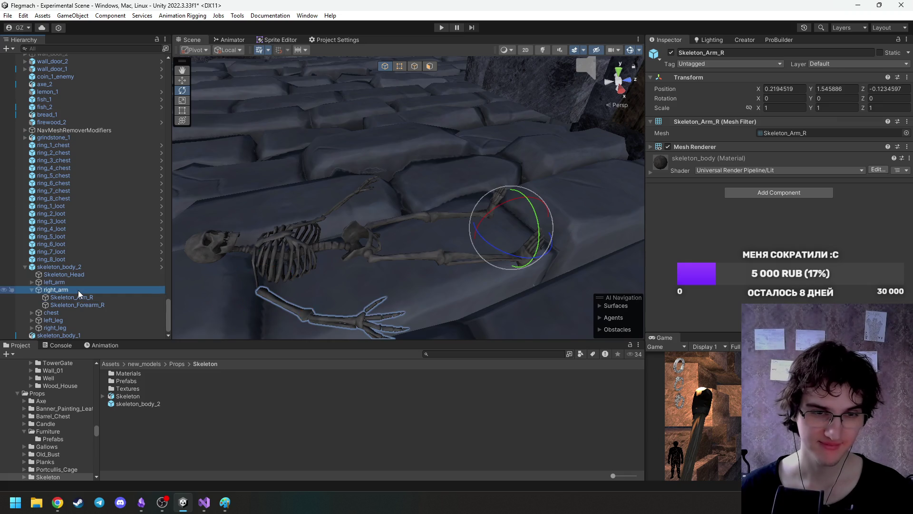
left_click(110, 297)
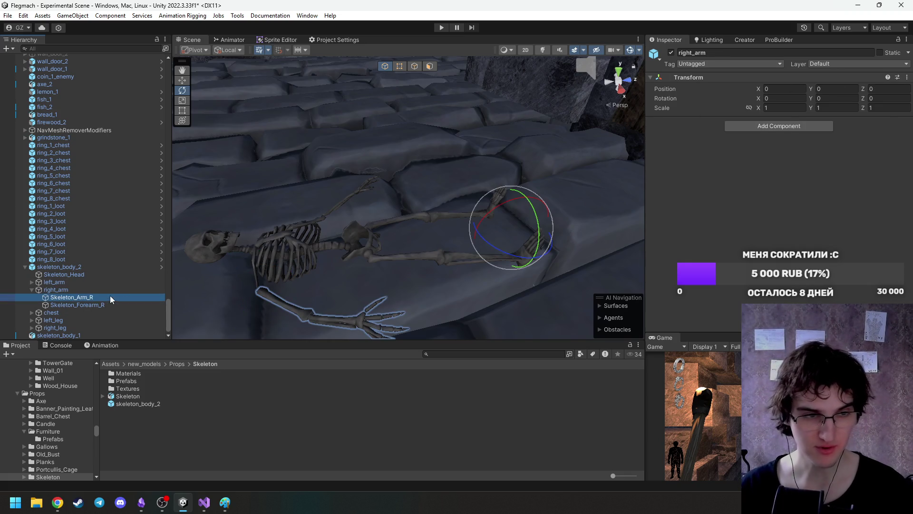
left_click(107, 304, "shift")
left_click(785, 89)
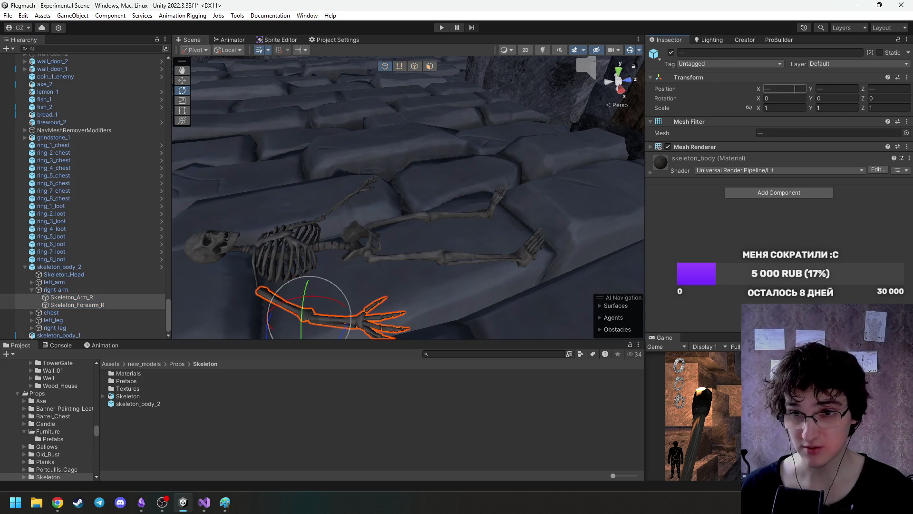
type("0")
key("Tab")
type("0")
left_click(887, 88)
type("0")
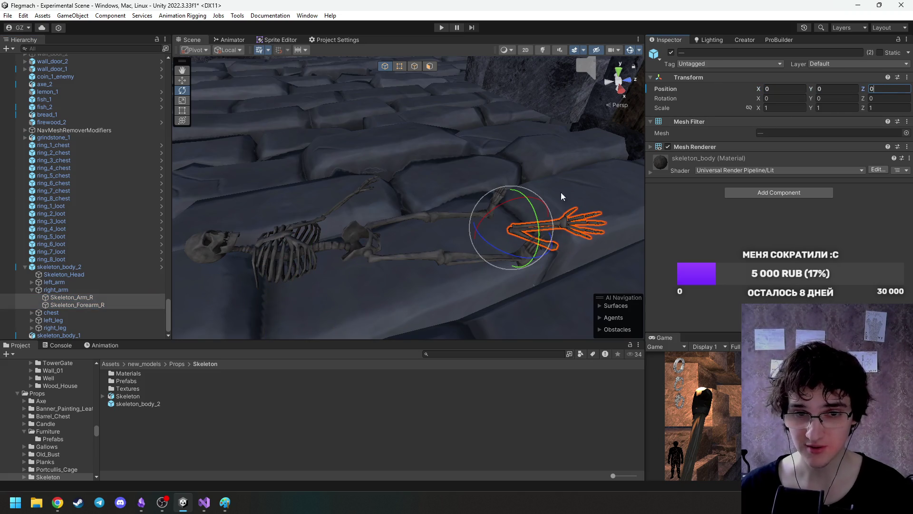
key("Return")
Try moving the right arm toward the skull, then undo it back to its original place.
key("w")
left_click_drag(490, 231, 203, 229)
left_click_drag(224, 259, 208, 278)
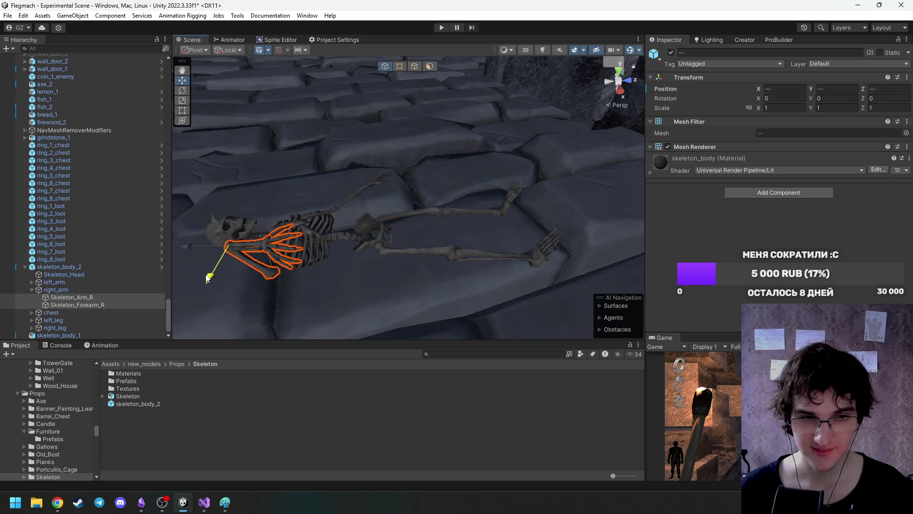
key("ctrl+z")
key("ctrl+z")
key("ctrl+z")
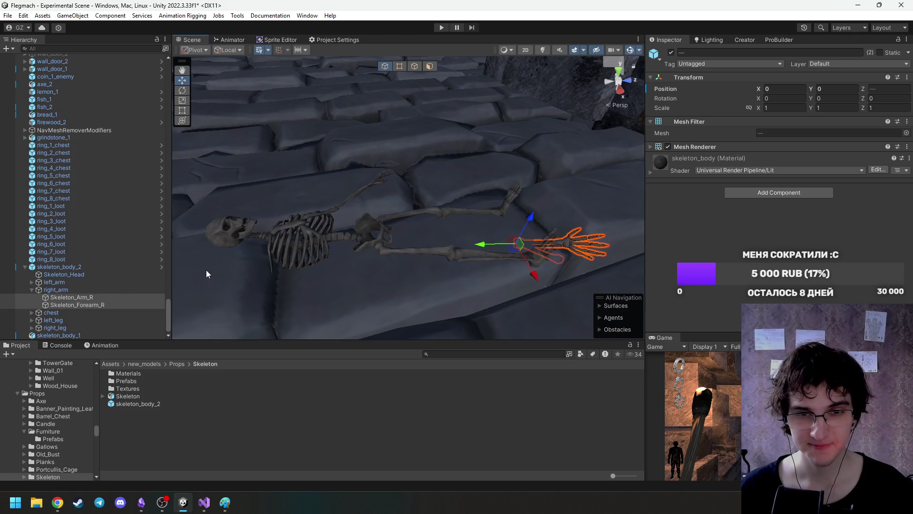
key("ctrl+z")
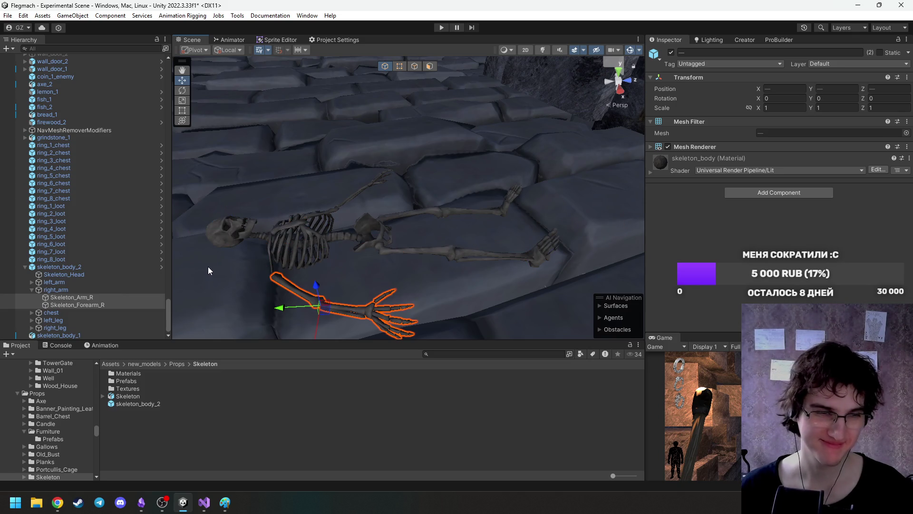
left_click(76, 270)
right_click(76, 270)
Unpack skeleton_body_2 from its prefab and delete the prefab asset.
mouse_move(129, 204)
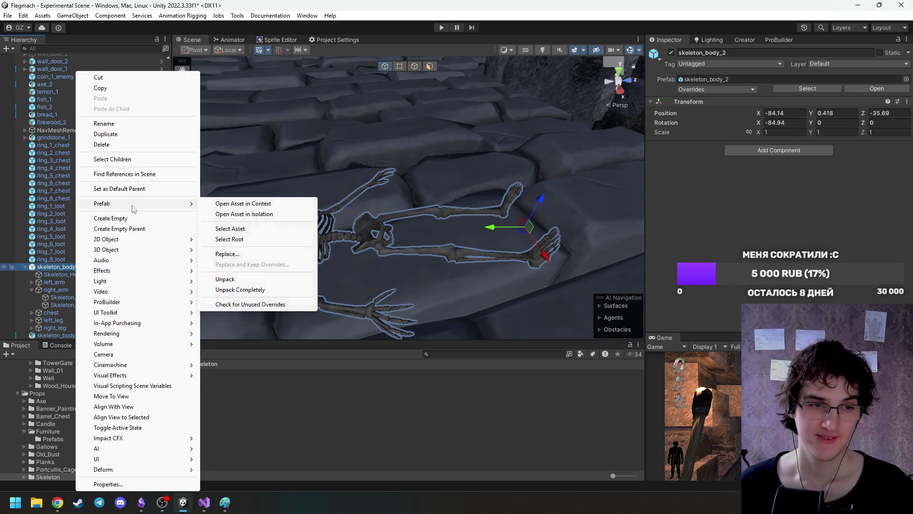
left_click(242, 289)
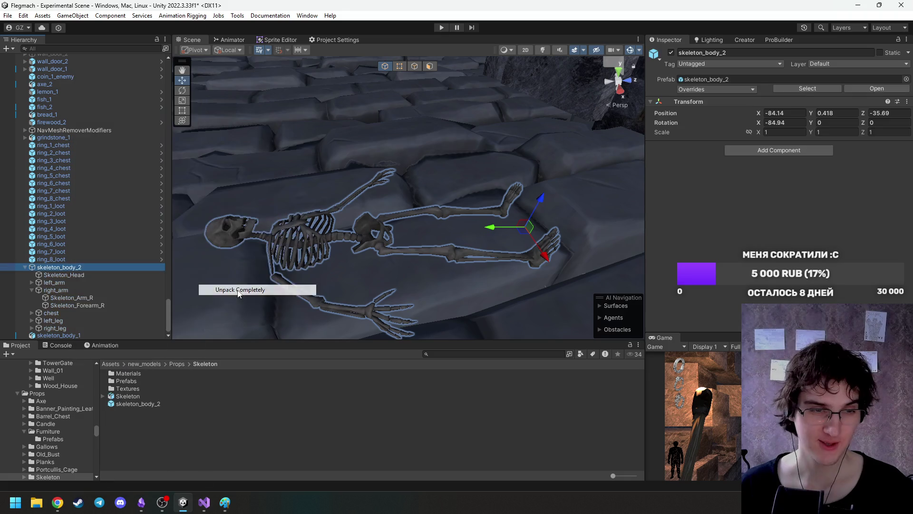
left_click(127, 405)
key("Delete")
key("Return")
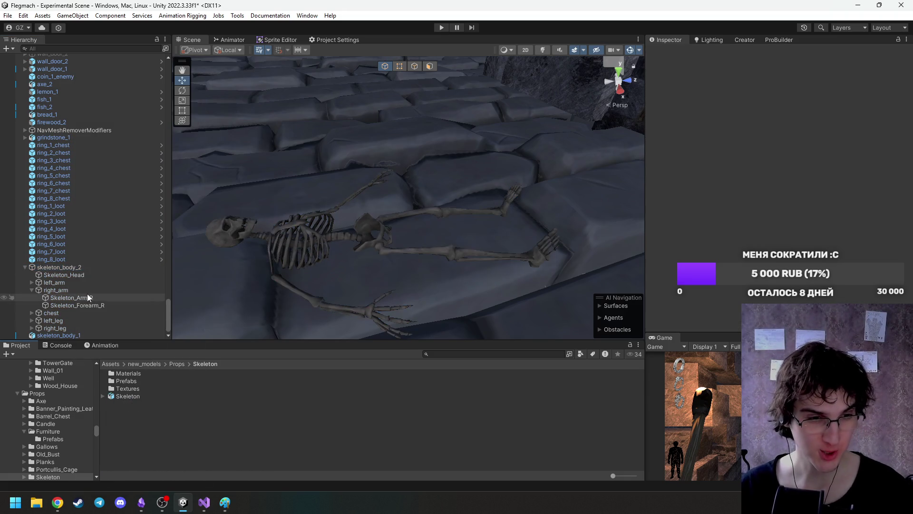
Move the right and left arm meshes out of right_arm and left_arm.
left_click(56, 297)
left_click(59, 290)
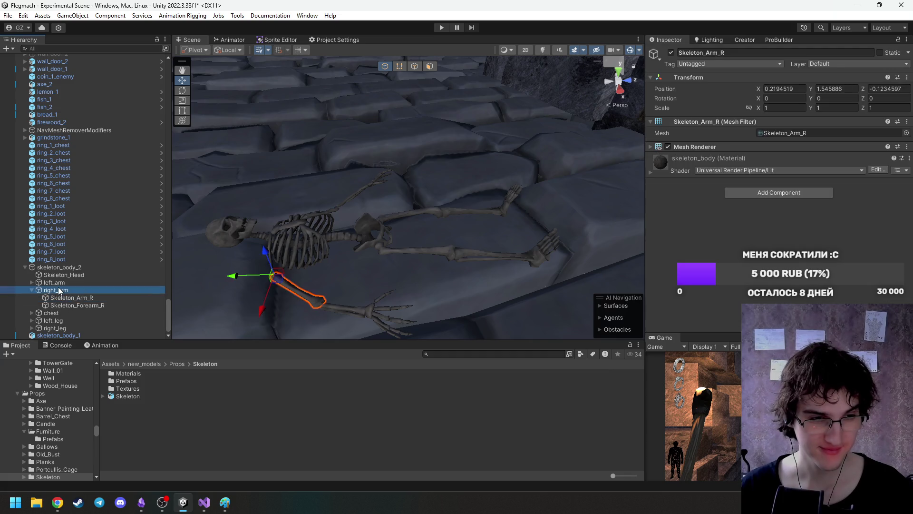
left_click(61, 298)
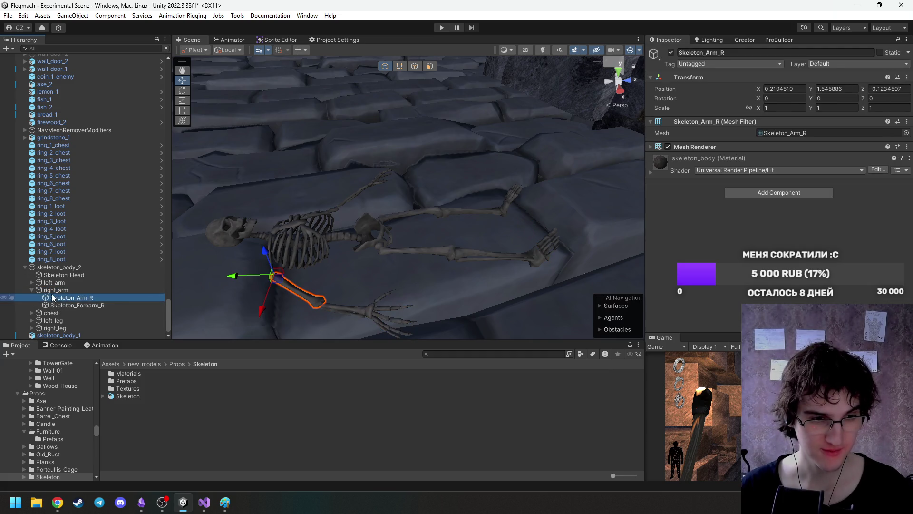
left_click(52, 305, "ctrl")
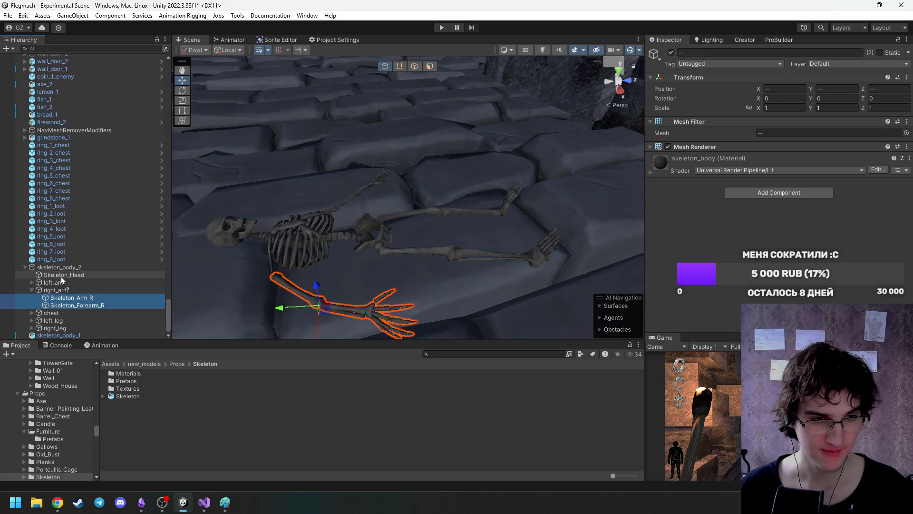
left_click_drag(62, 280, 61, 280)
left_click(36, 297)
left_click(32, 297)
left_click(55, 305)
left_click(57, 313, "ctrl")
left_click_drag(57, 309, 56, 294)
Move Skeleton_Torso and the leg meshes out of chest, left_leg and right_leg.
left_click(52, 312)
scroll(60, 327, "down", 1)
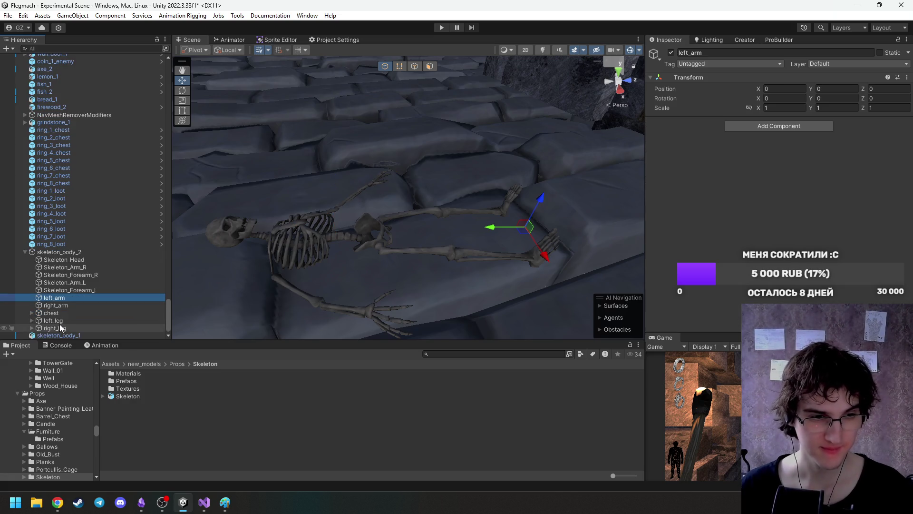
left_click(31, 313)
scroll(71, 319, "down", 1)
left_click_drag(71, 313, 69, 287)
left_click(31, 320)
scroll(33, 319, "down", 1)
left_click(49, 320)
left_click(61, 313, "shift")
left_click_drag(61, 313, 64, 282)
left_click(31, 328)
scroll(53, 327, "down", 1)
left_click(53, 328)
left_click(61, 320, "shift")
left_click_drag(62, 319, 70, 281)
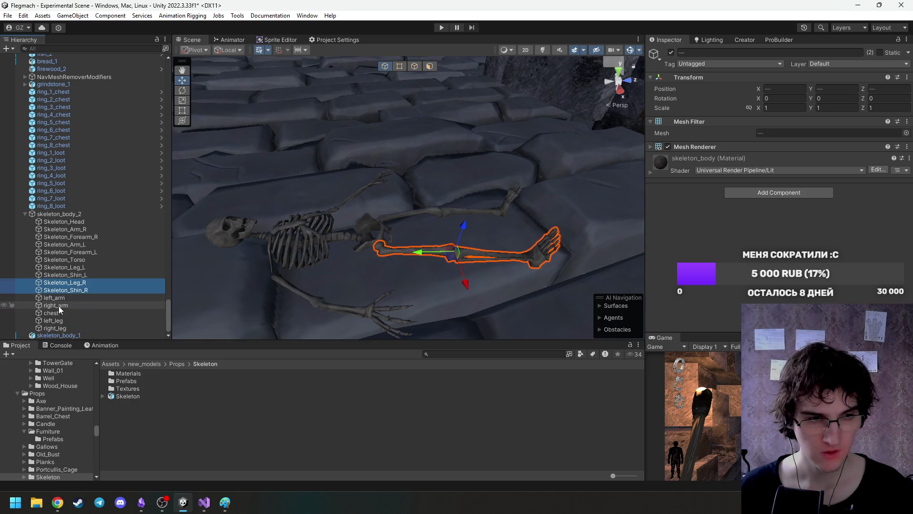
Delete the five empty groups left_arm, right_arm, chest, left_leg and right_leg.
left_click(65, 297)
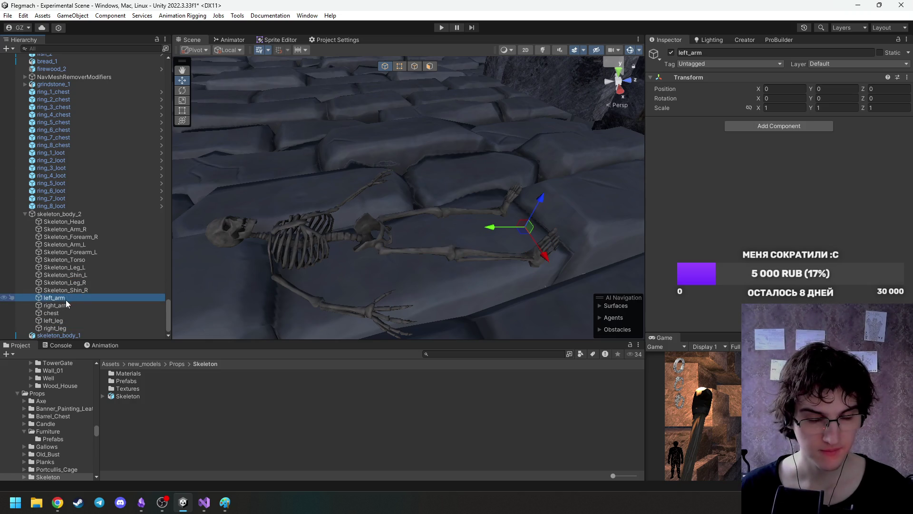
left_click(70, 327, "shift")
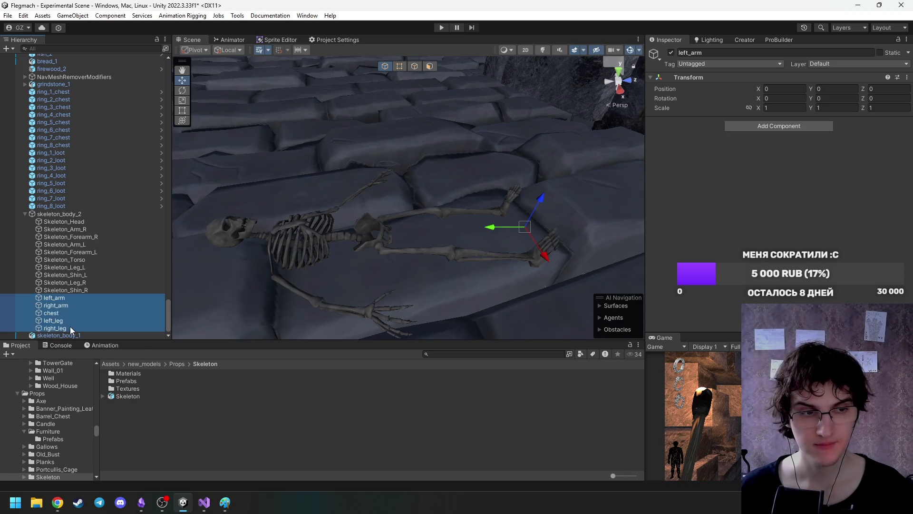
key("Delete")
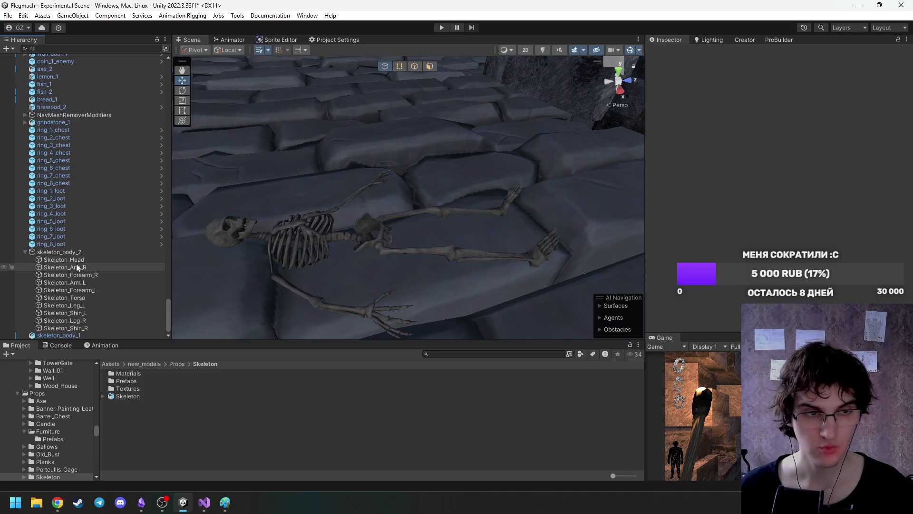
left_click(78, 261)
left_click(75, 268)
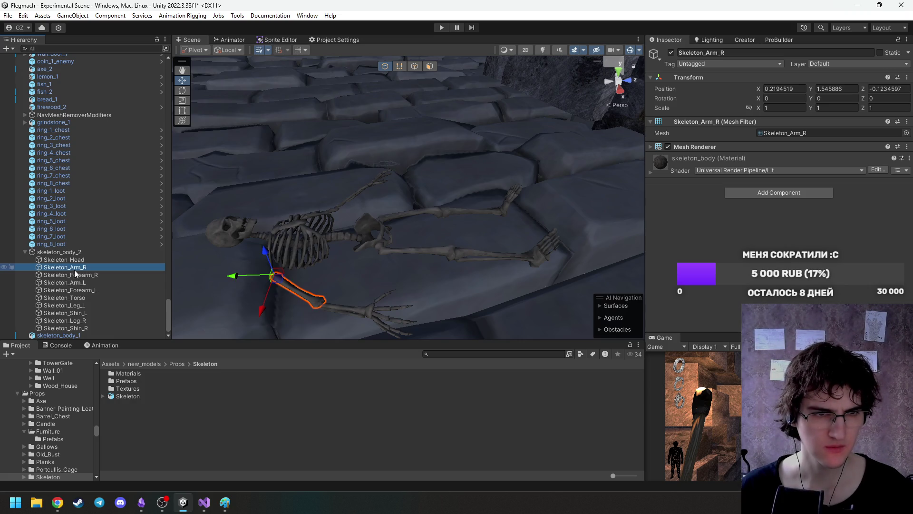
Wrap Skeleton_Arm_R in a new empty parent named right_arm.
right_click(75, 269)
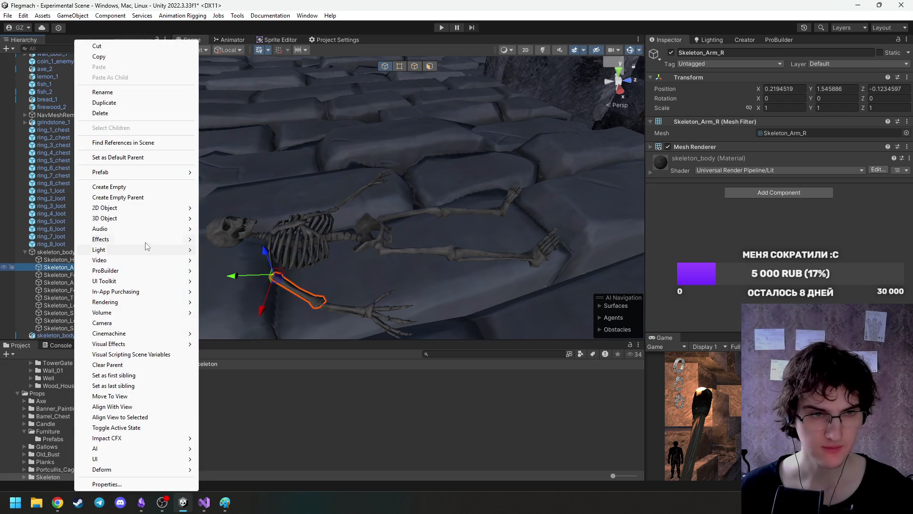
left_click(138, 198)
type("left")
key("BackSpace")
key("BackSpace")
key("BackSpace")
key("BackSpace")
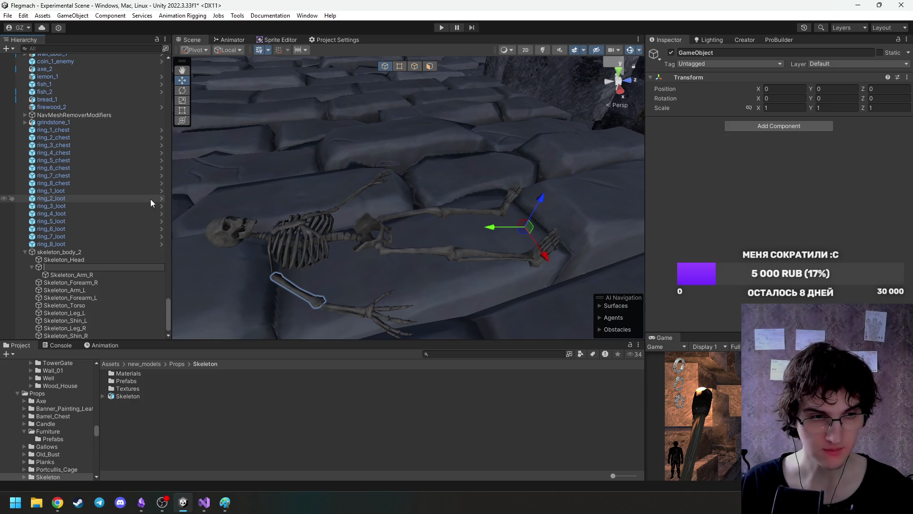
type("right_arm")
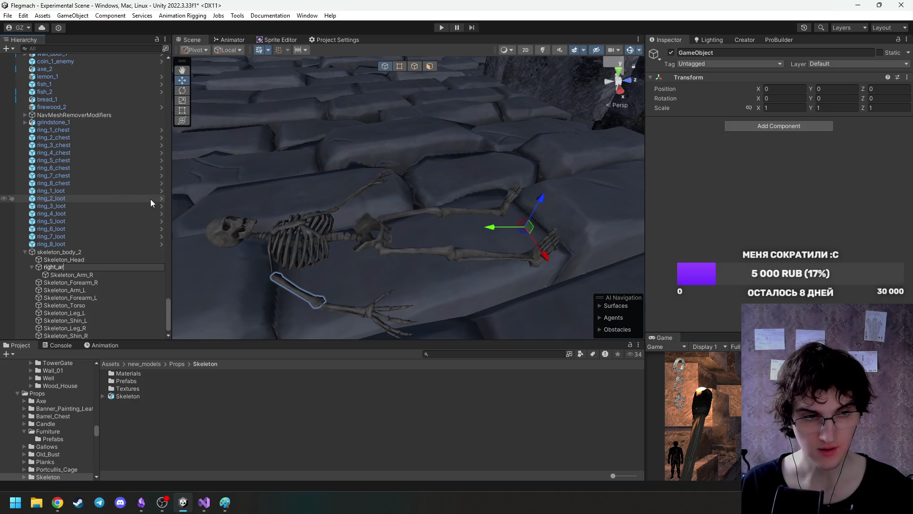
key("Return")
key("Down")
key("Down")
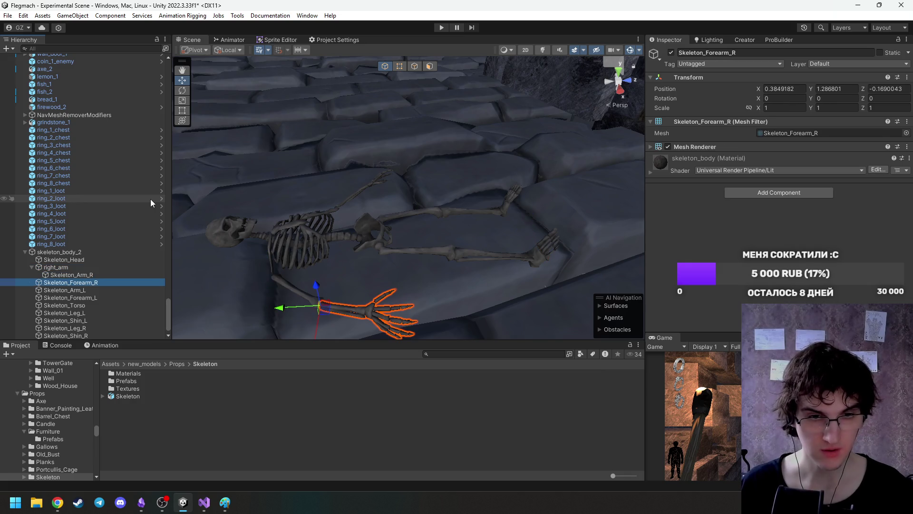
Wrap Skeleton_Forearm_R in a new empty parent named right_elbow.
right_click(78, 285)
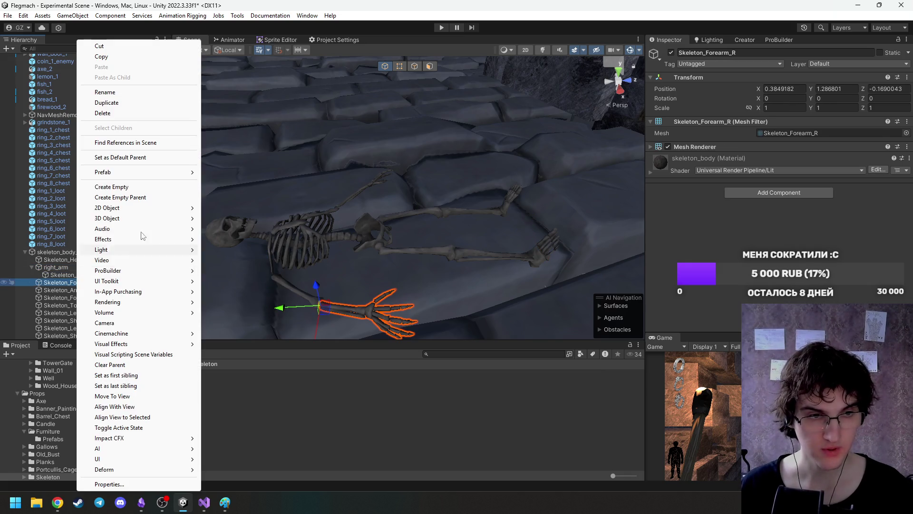
left_click(135, 199)
type("ri")
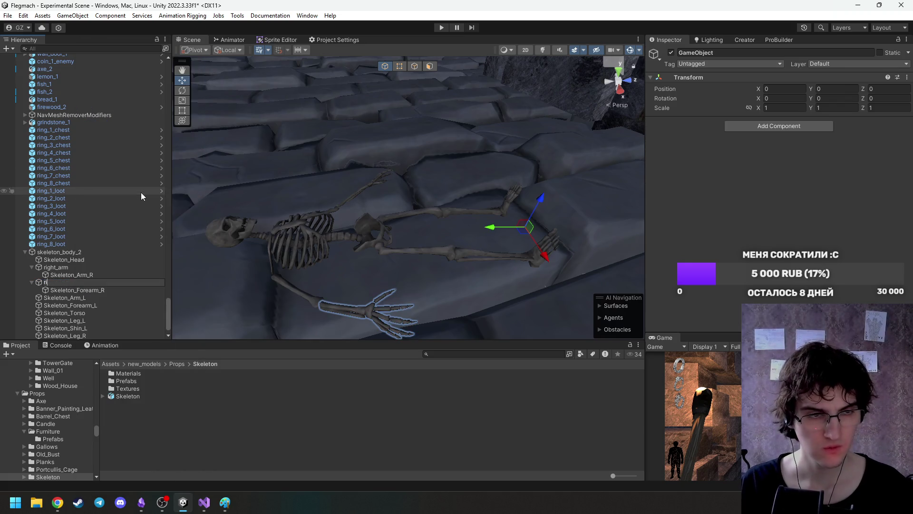
type("ght_el")
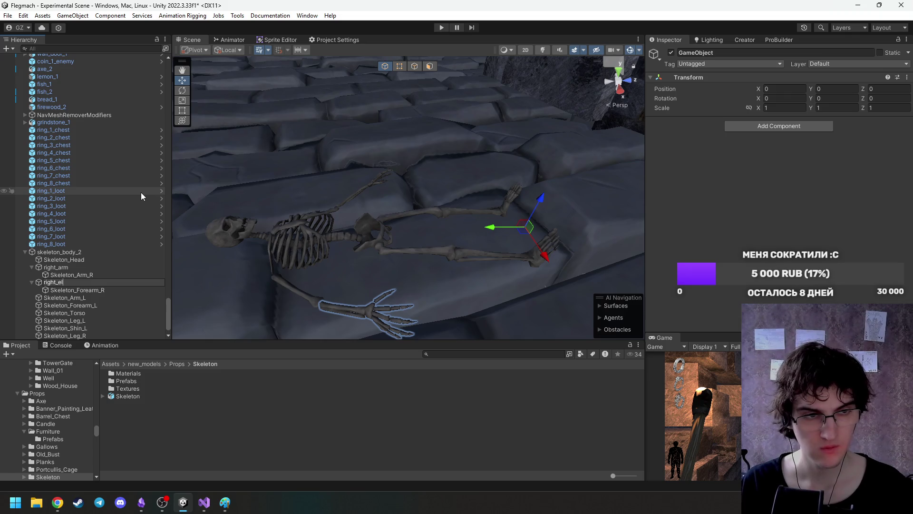
type("bow")
key("Return")
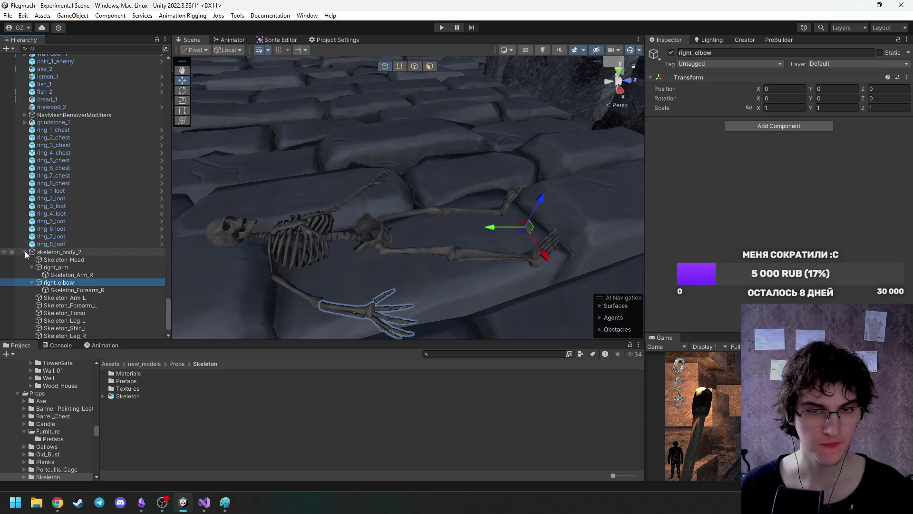
Zero Skeleton_Forearm_R's position to 0, 0, 0 and undo a stray right_elbow move.
left_click(55, 288)
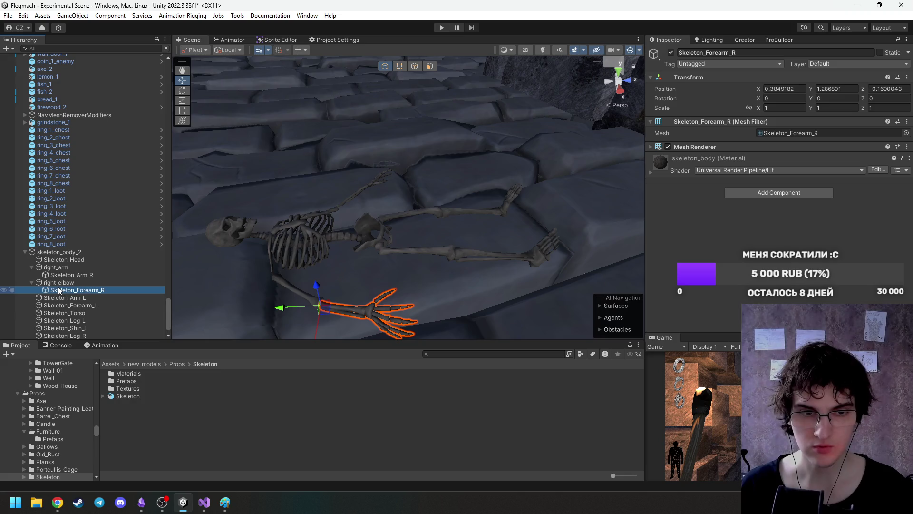
left_click(806, 88)
type("0")
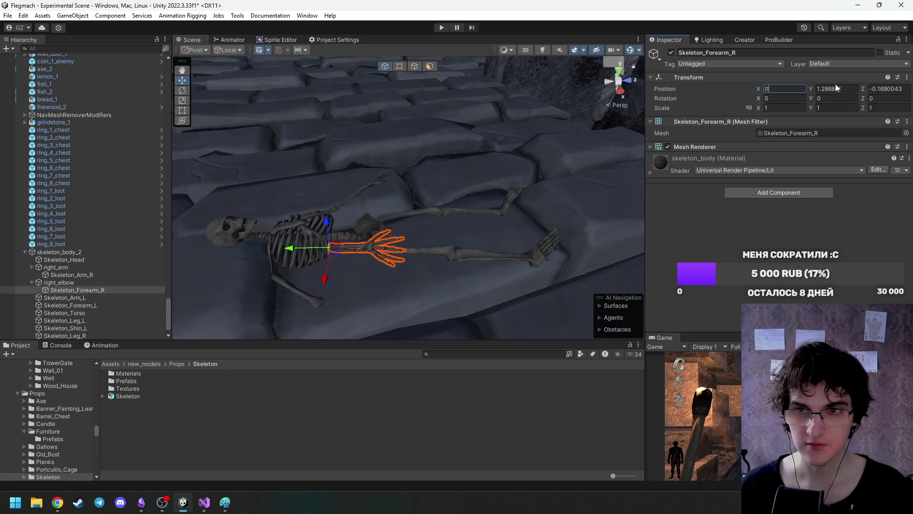
key("Tab")
type("0")
key("Tab")
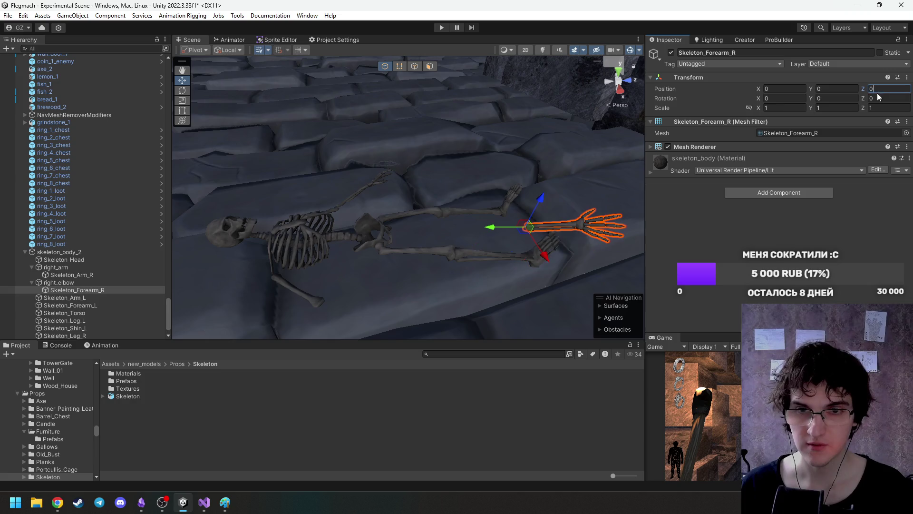
type("0")
left_click(51, 284)
mouse_move(507, 227)
left_mouse_down()
mouse_move(316, 234)
mouse_move(296, 338)
left_mouse_up()
key("ctrl+z")
key("ctrl+z")
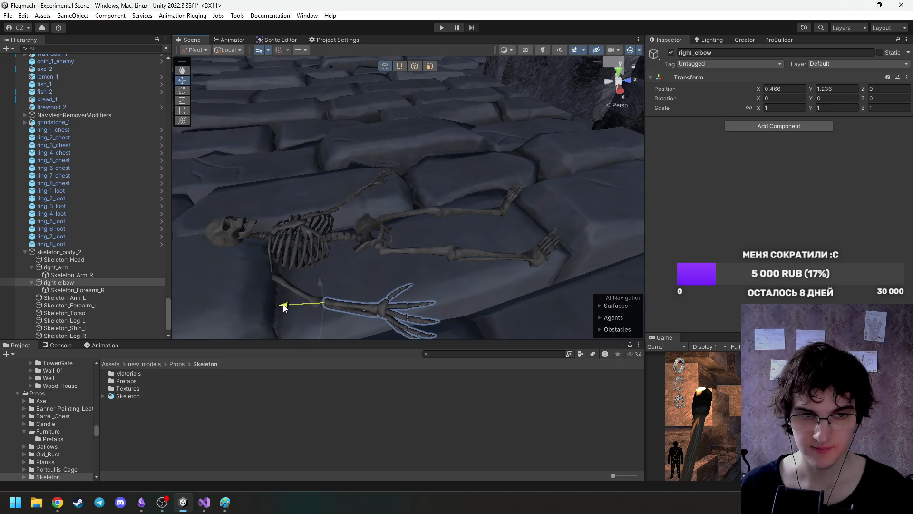
Zero Skeleton_Arm_R's position, then drag it back beside the torso (X 0.284, Y 1.531).
left_click(50, 268)
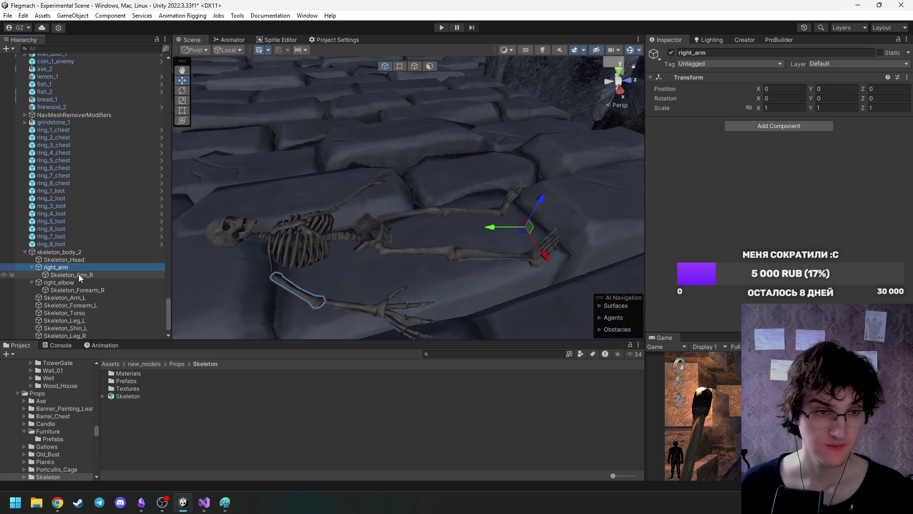
left_click(71, 275)
left_click(784, 89)
type("0")
left_click(815, 88)
type("0")
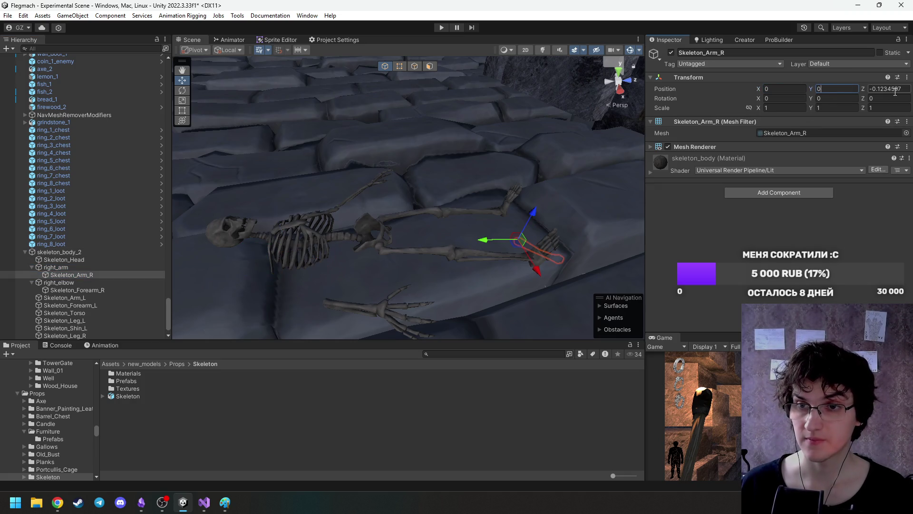
left_click(895, 90)
type("0")
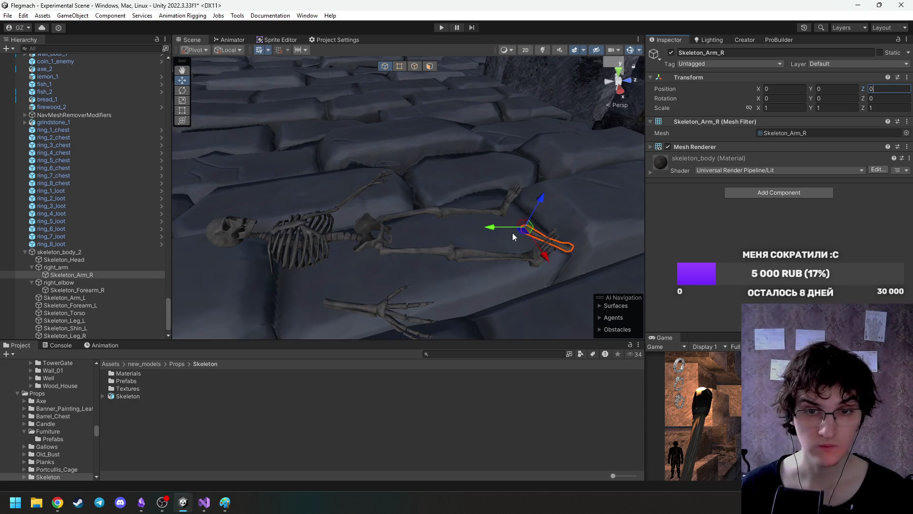
left_click_drag(492, 232, 266, 224)
mouse_move(270, 259)
left_mouse_down()
mouse_move(247, 312)
mouse_move(227, 272)
left_mouse_up()
mouse_move(261, 311)
left_mouse_down()
mouse_move(261, 293)
mouse_move(231, 273)
left_mouse_up()
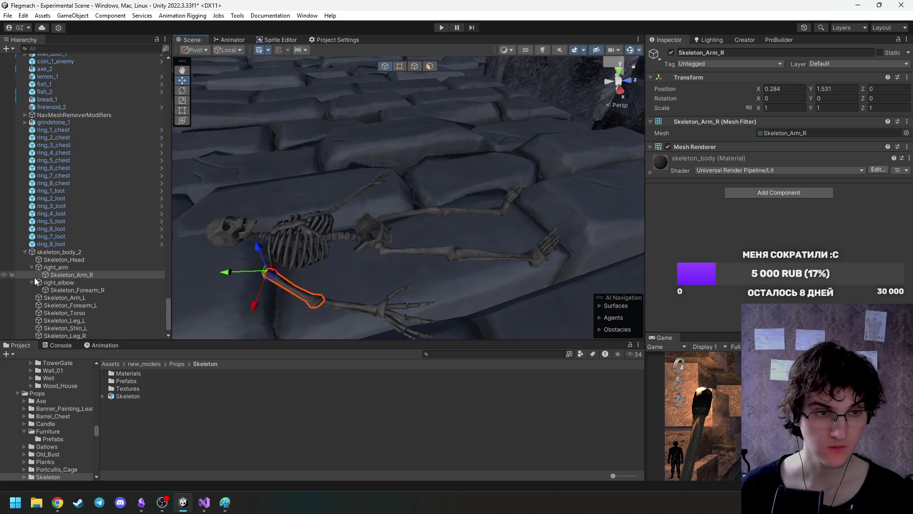
Move the Skeleton_Arm_R upper arm bone down and in so it meets the shoulder.
scroll(40, 287, "down", 1)
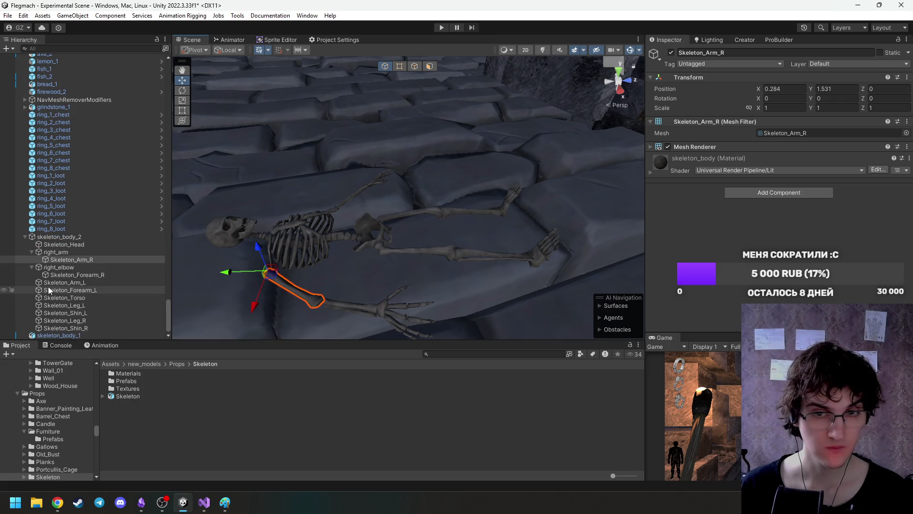
key("w")
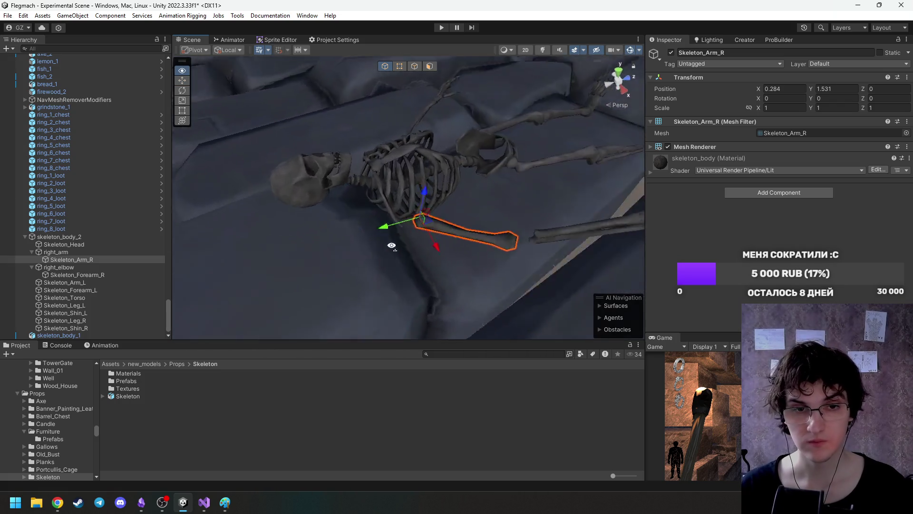
key("s")
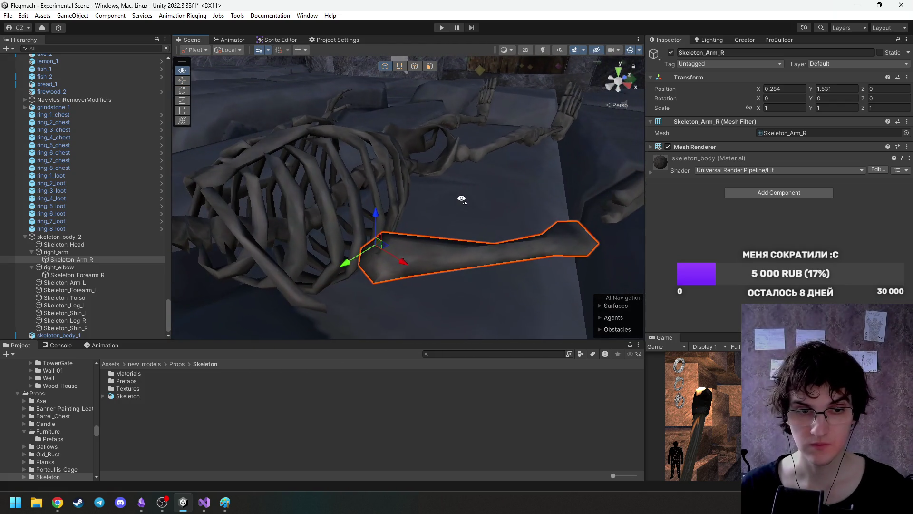
left_click_drag(453, 144, 437, 185)
left_click_drag(475, 221, 457, 210)
key("w")
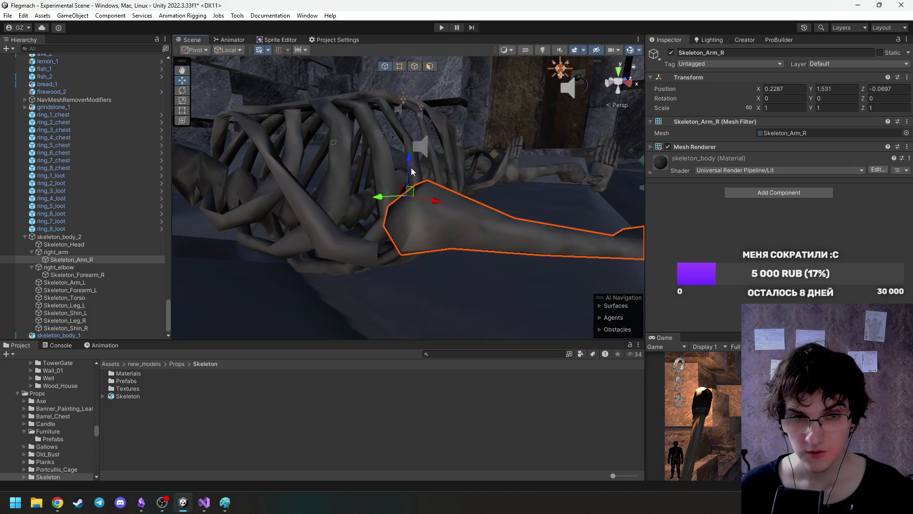
left_click_drag(410, 161, 374, 220)
Position the right_elbow group at X 0.4102, Y 1.3113, Z -0.1036, next to the upper arm.
left_click(400, 191)
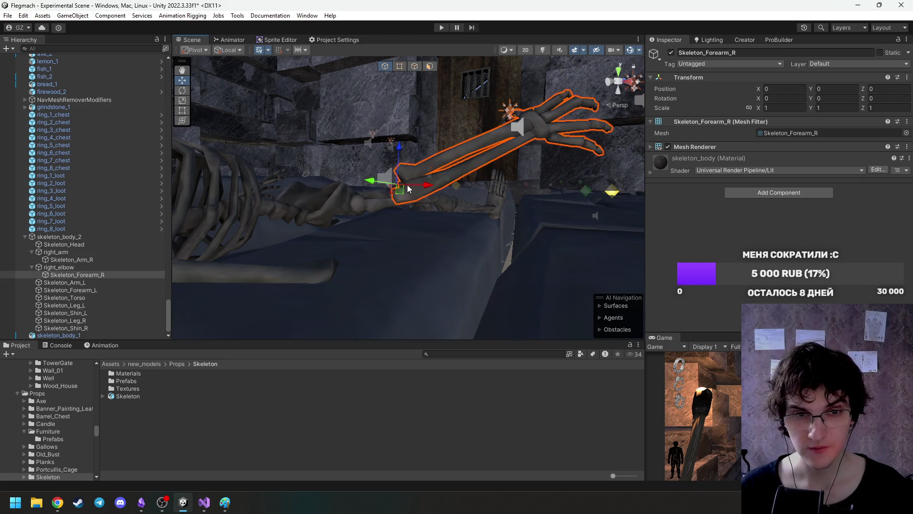
left_click(67, 267)
left_click_drag(405, 146, 379, 230)
mouse_move(368, 268)
left_mouse_down()
mouse_move(347, 261)
mouse_move(305, 271)
mouse_move(271, 312)
mouse_move(380, 306)
mouse_move(428, 257)
mouse_move(388, 239)
mouse_move(335, 233)
mouse_move(297, 242)
mouse_move(290, 235)
mouse_move(295, 239)
left_mouse_up()
scroll(308, 267, "up", 3)
left_click_drag(321, 191, 318, 202)
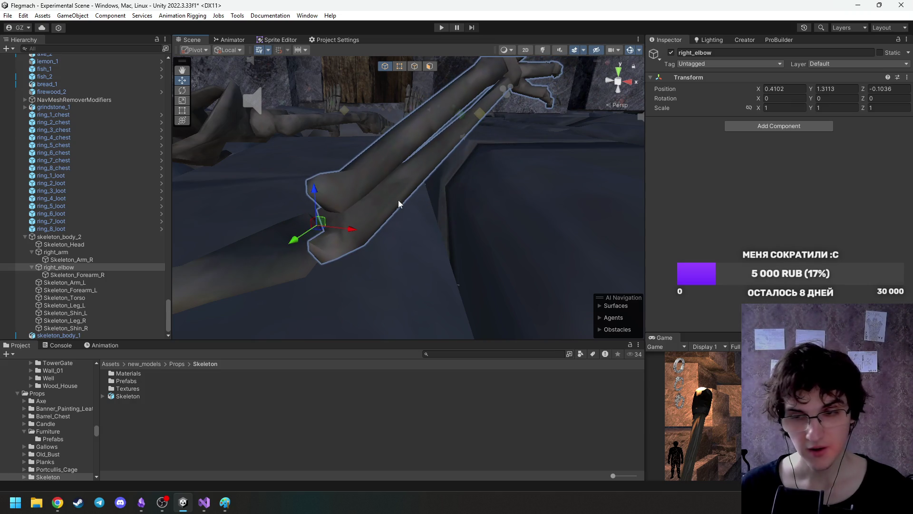
key("f")
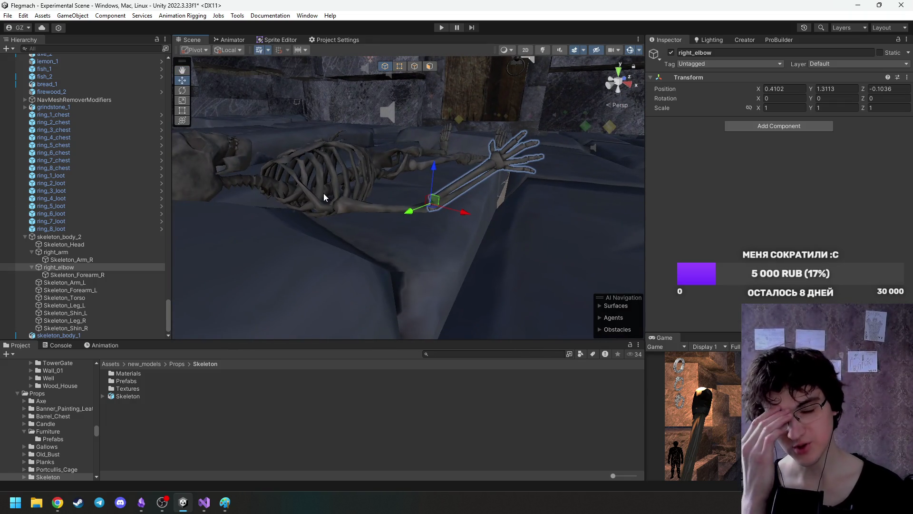
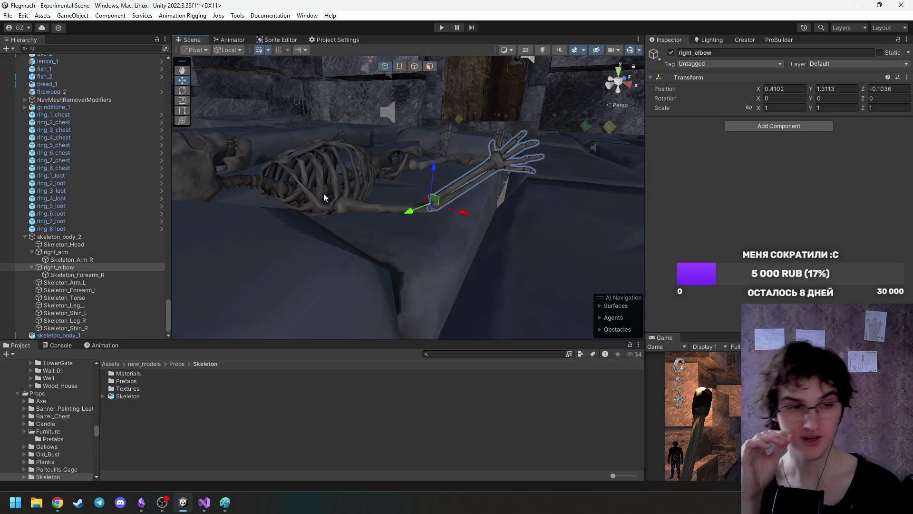
Move Skeleton_Forearm_R under right_arm and test-rotate the right arm, then undo the rotation.
left_click_drag(88, 278, 84, 256)
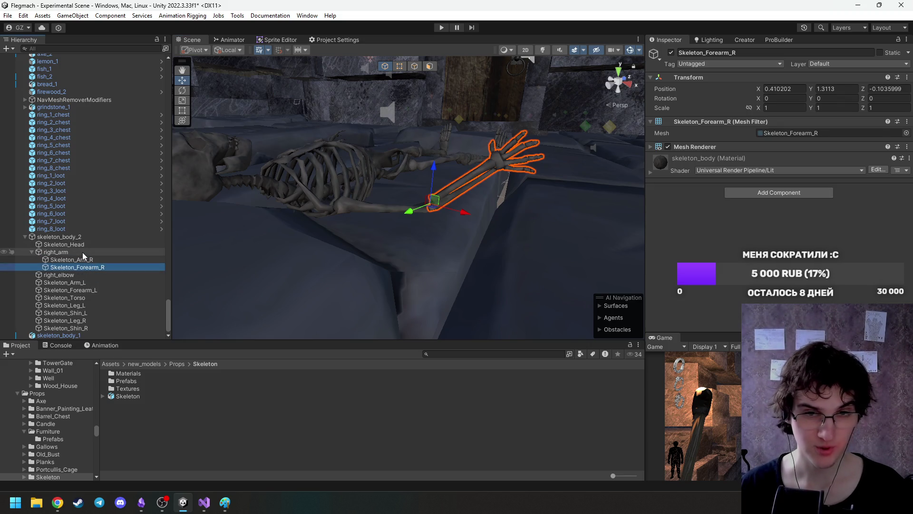
left_click(83, 254)
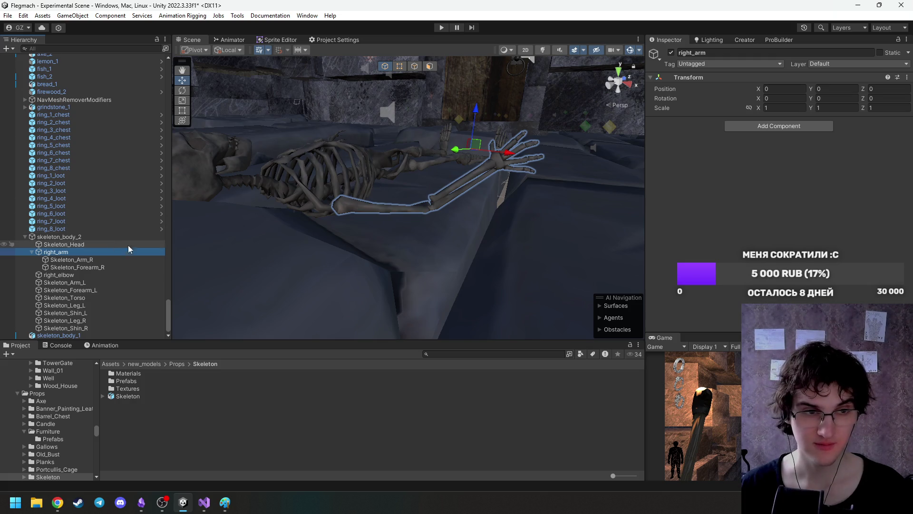
double_click(81, 251)
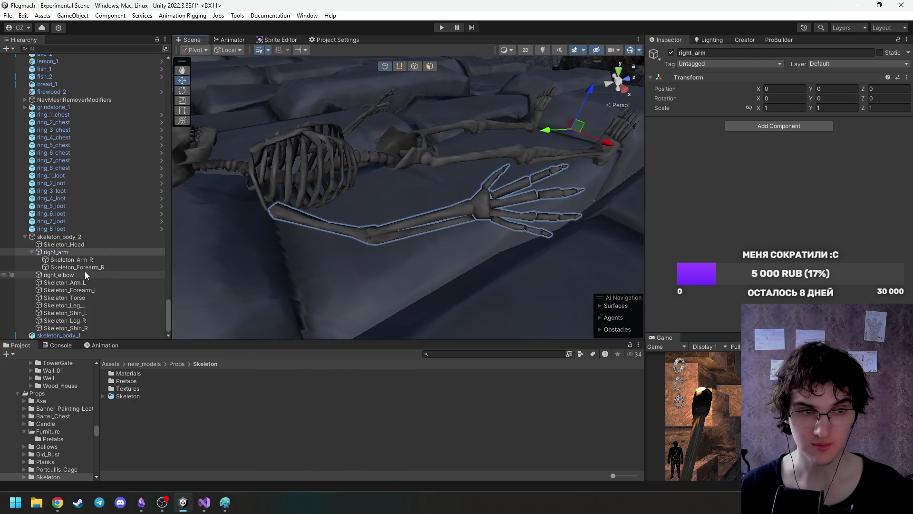
left_click(87, 267)
left_click(90, 261)
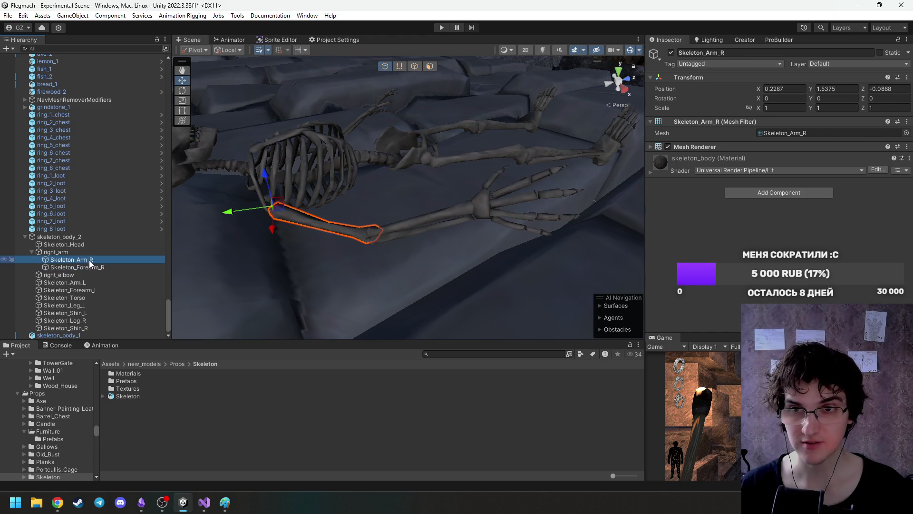
left_click(89, 267)
left_click(87, 252)
left_click_drag(343, 152, 374, 140)
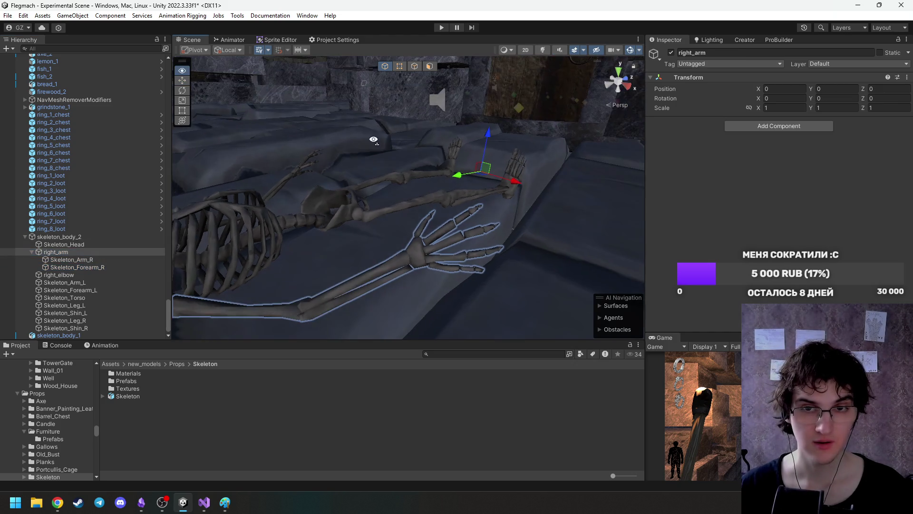
mouse_move(478, 183)
left_mouse_down()
mouse_move(471, 136)
mouse_move(441, 118)
mouse_move(326, 110)
mouse_move(467, 173)
left_mouse_up()
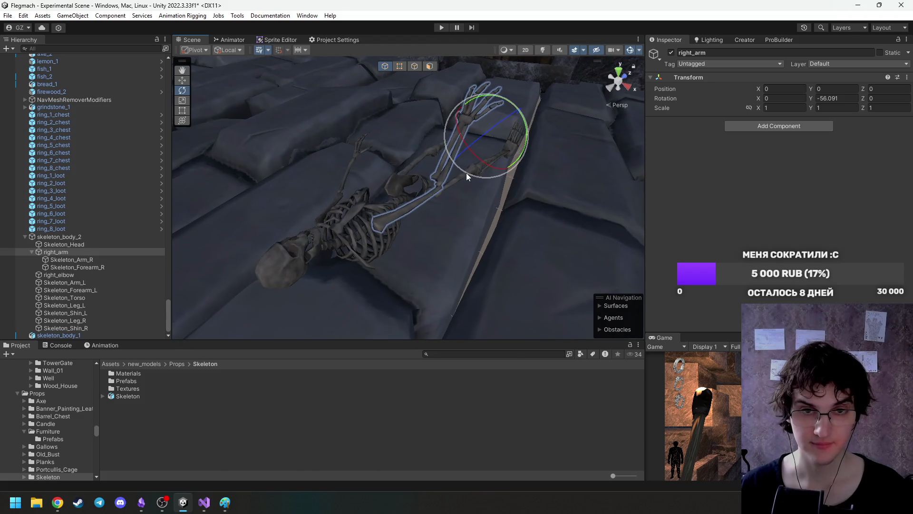
key("ctrl+z")
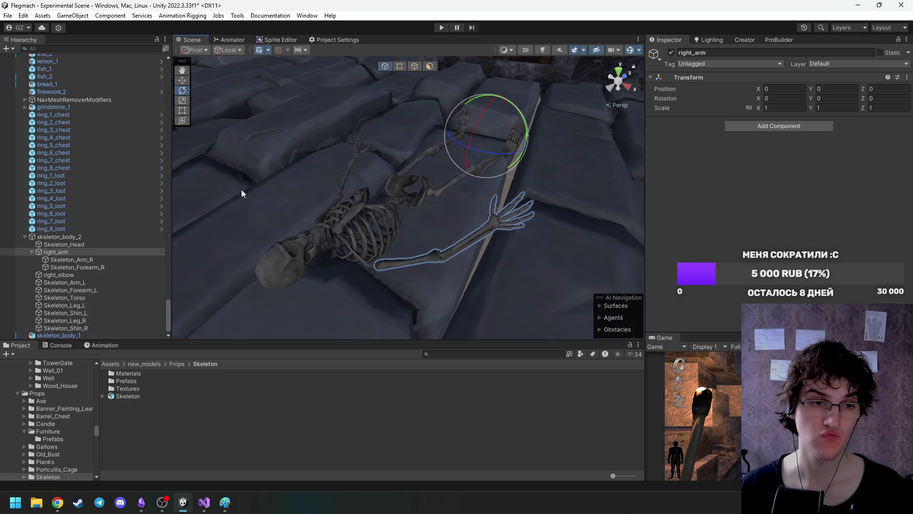
Pull Skeleton_Forearm_R and Skeleton_Arm_R out of right_arm and delete the right_arm and right_elbow helpers.
left_click(51, 267)
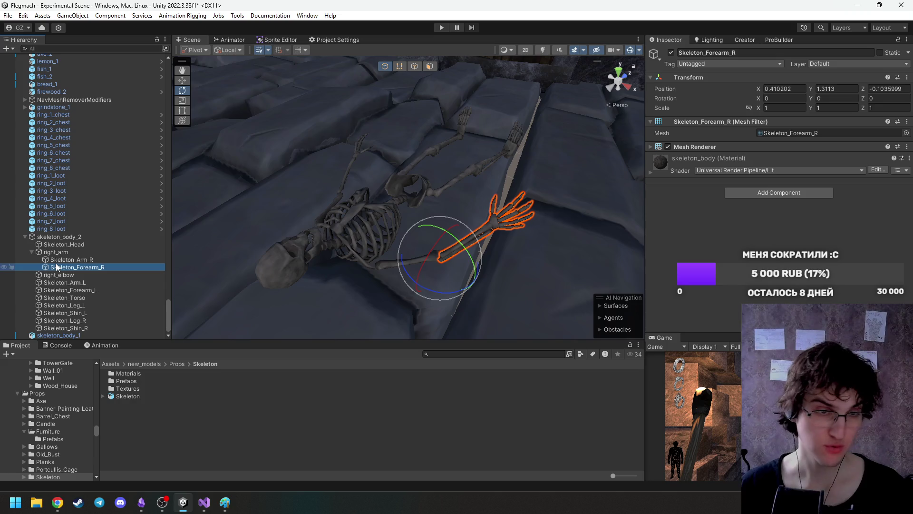
left_click(55, 262, "ctrl")
key("ctrl+z")
left_click(59, 268)
key("ctrl+z")
key("ctrl+z")
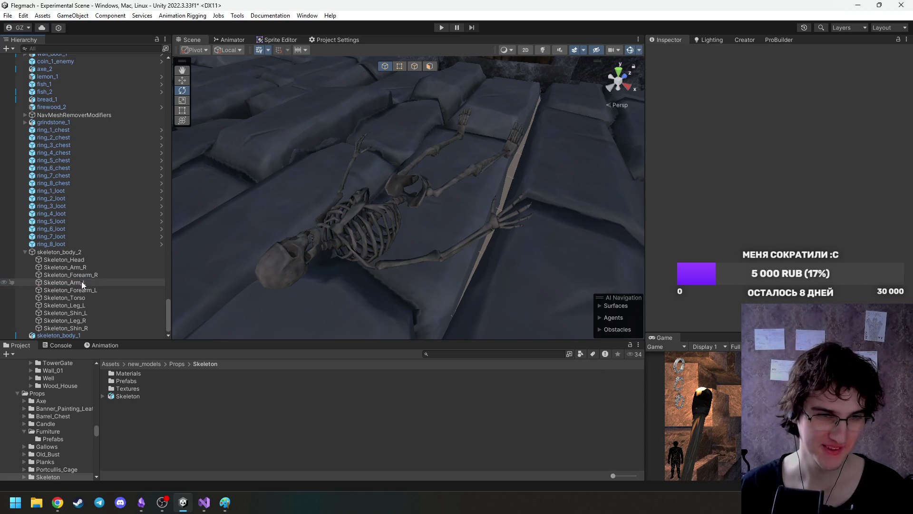
Collapse skeleton_body_2's bone list and make three duplicates of it.
mouse_move(427, 210)
left_mouse_down()
mouse_move(373, 173)
mouse_move(292, 198)
left_mouse_up()
left_click(80, 252)
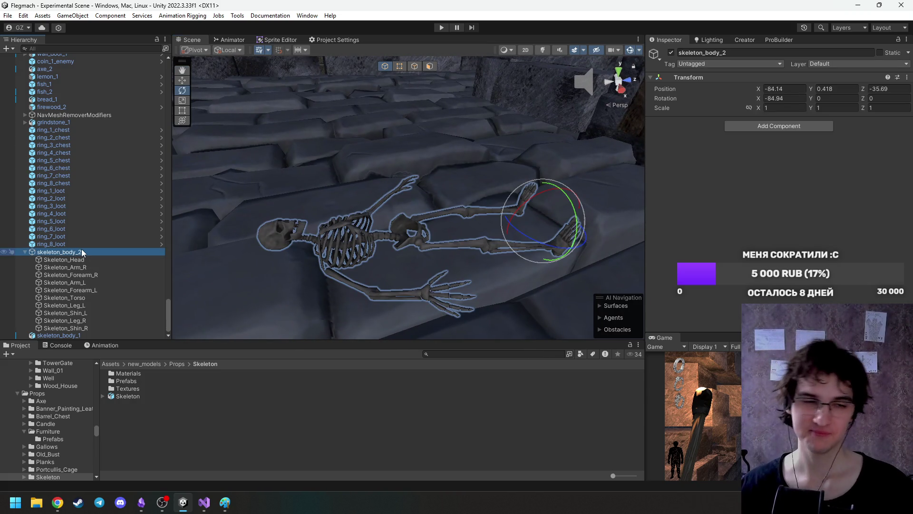
left_click(24, 252)
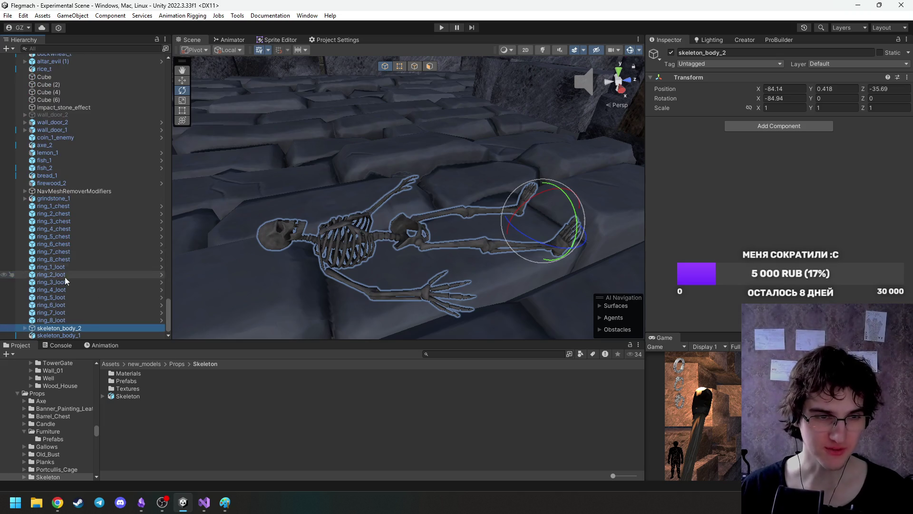
key("ctrl+d")
key("ctrl+d")
key("ctrl+d")
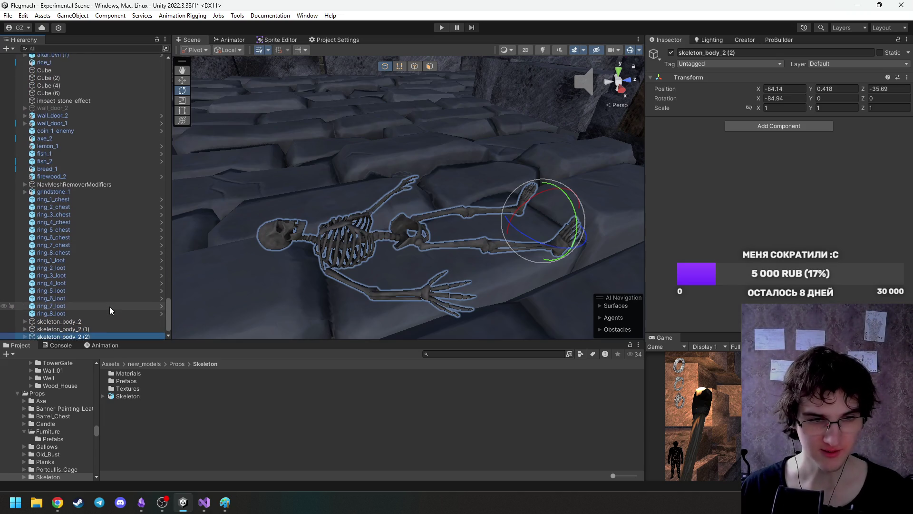
left_click(142, 312)
key("F2")
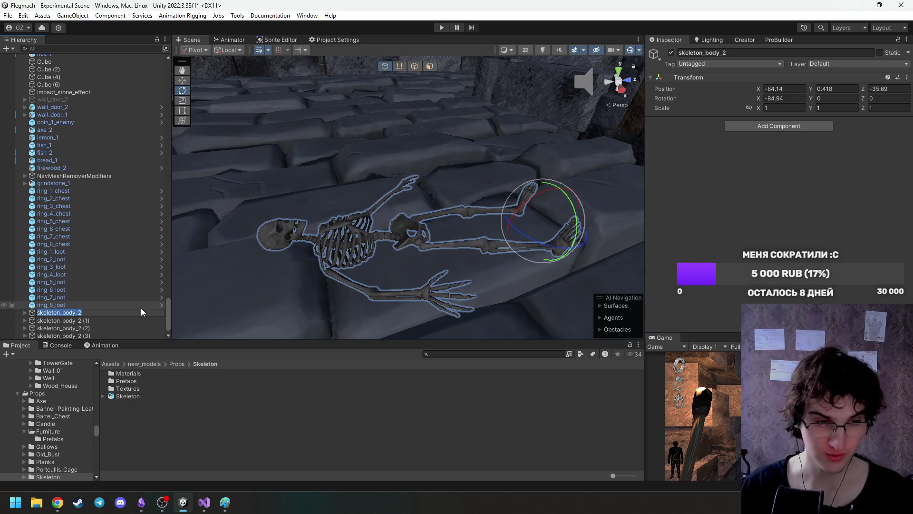
Rename the three copies skeleton_body_3, skeleton_body_4 and skeleton_body_5.
key("Down")
key("F2")
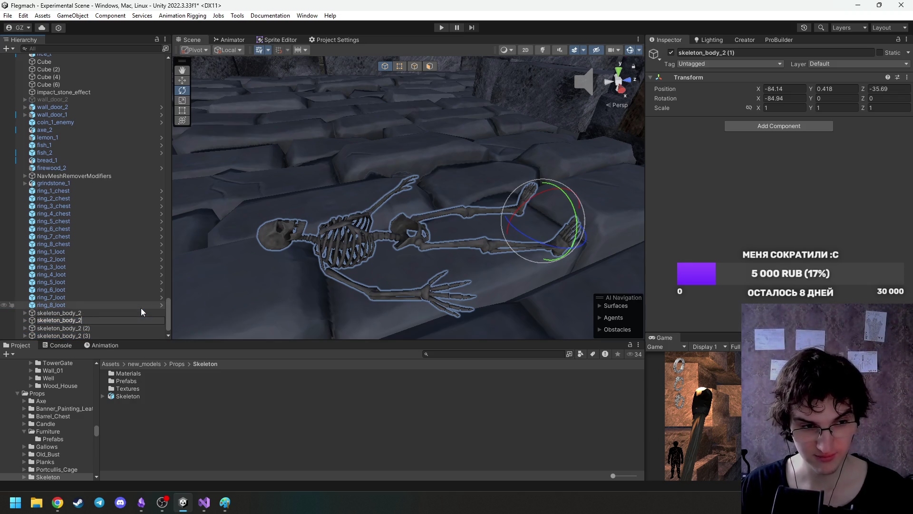
key("BackSpace")
type("3")
key("Return")
key("Down")
key("F2")
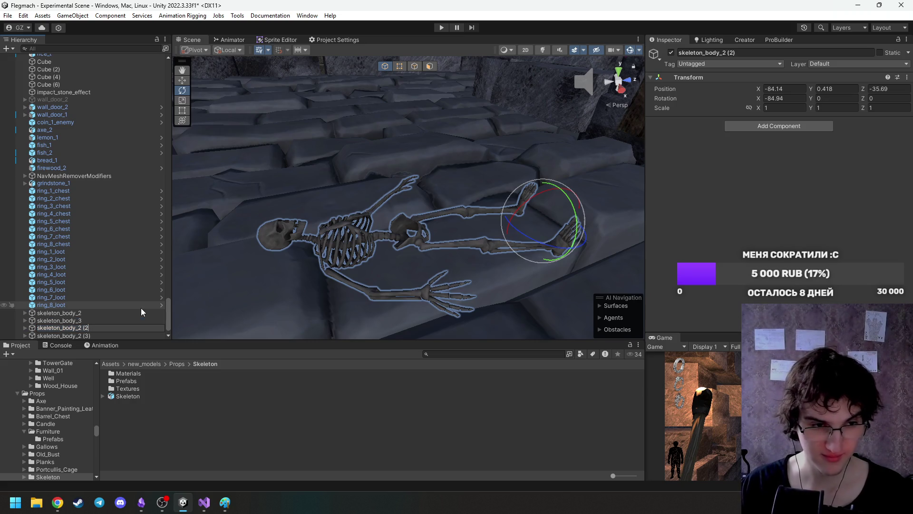
key("Return")
key("Down")
key("F2")
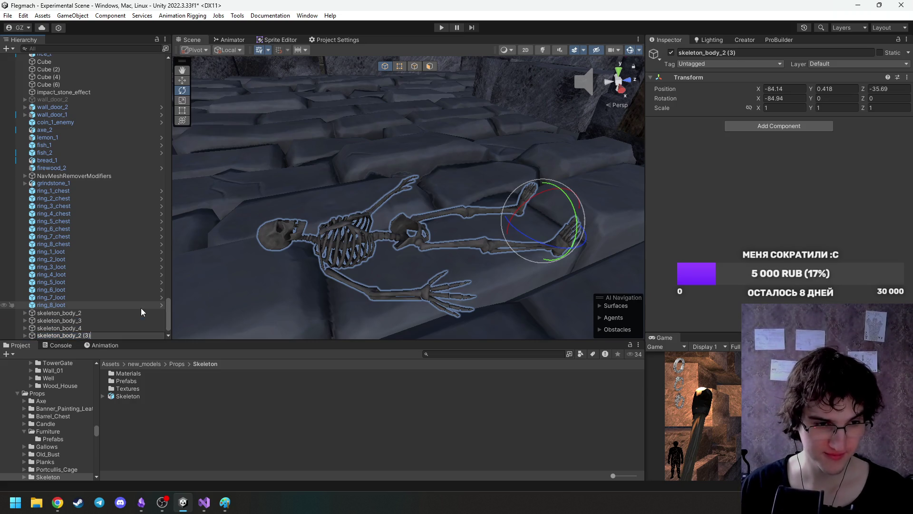
key("Return")
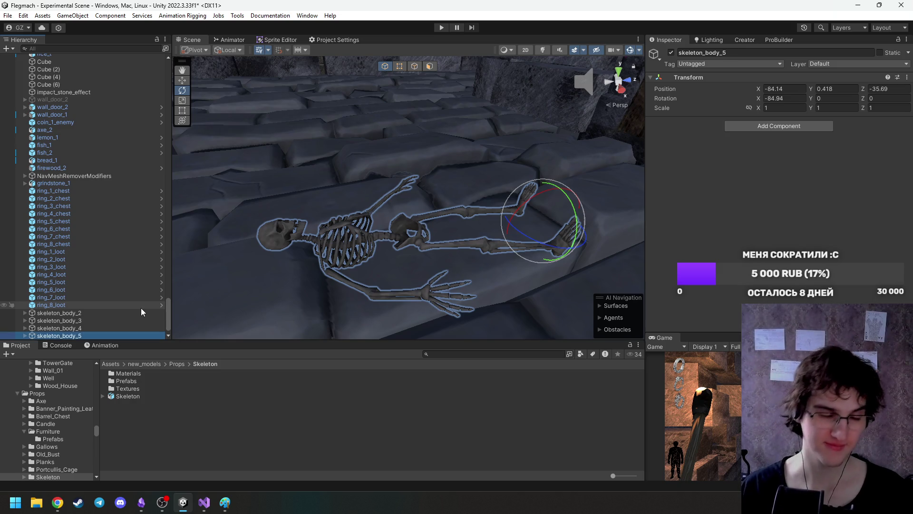
left_click(25, 313)
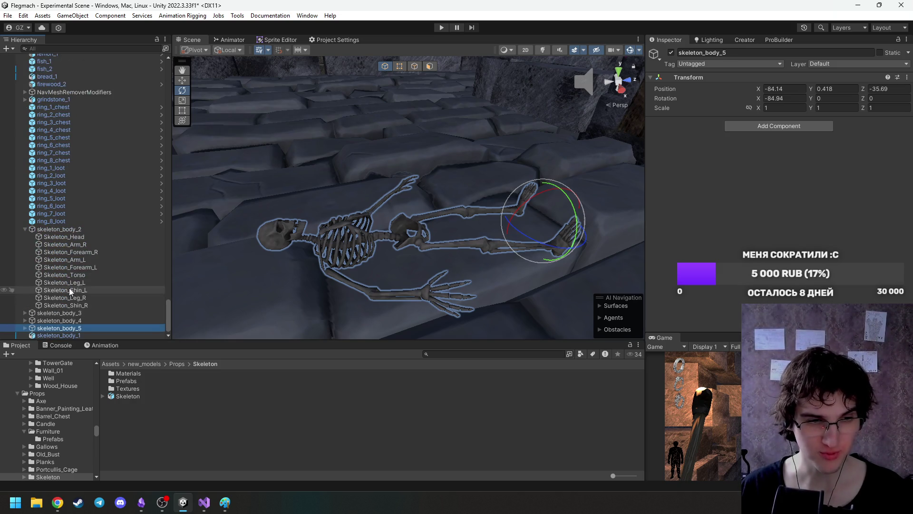
left_click(85, 245)
key("f")
mouse_move(387, 261)
left_mouse_down()
mouse_move(457, 273)
mouse_move(468, 248)
mouse_move(458, 257)
mouse_move(415, 250)
left_mouse_up()
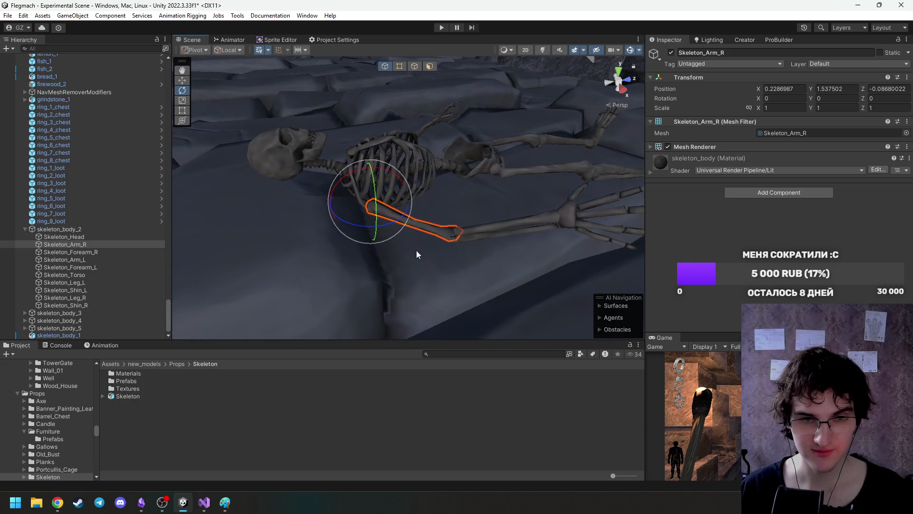
mouse_move(370, 222)
left_mouse_down()
mouse_move(381, 255)
mouse_move(393, 253)
mouse_move(381, 161)
mouse_move(333, 155)
mouse_move(380, 179)
mouse_move(418, 220)
left_mouse_up()
left_click(418, 219)
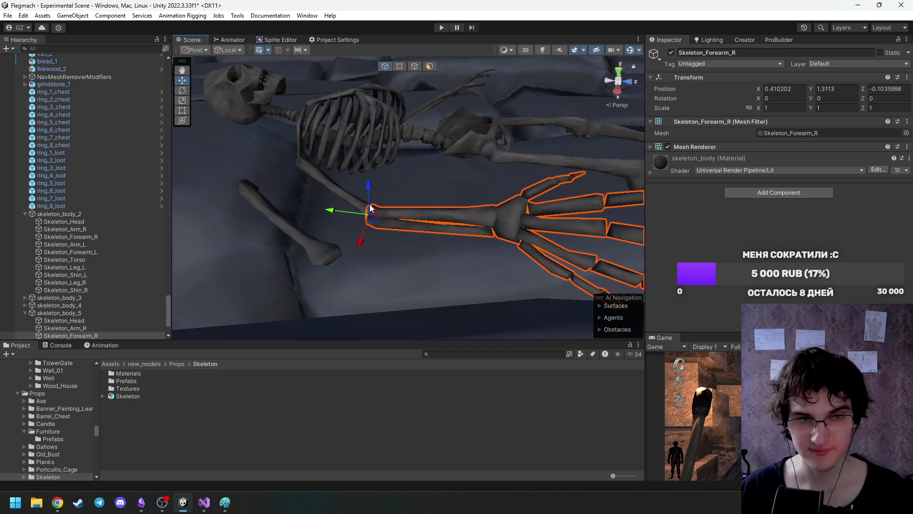
left_click(342, 195)
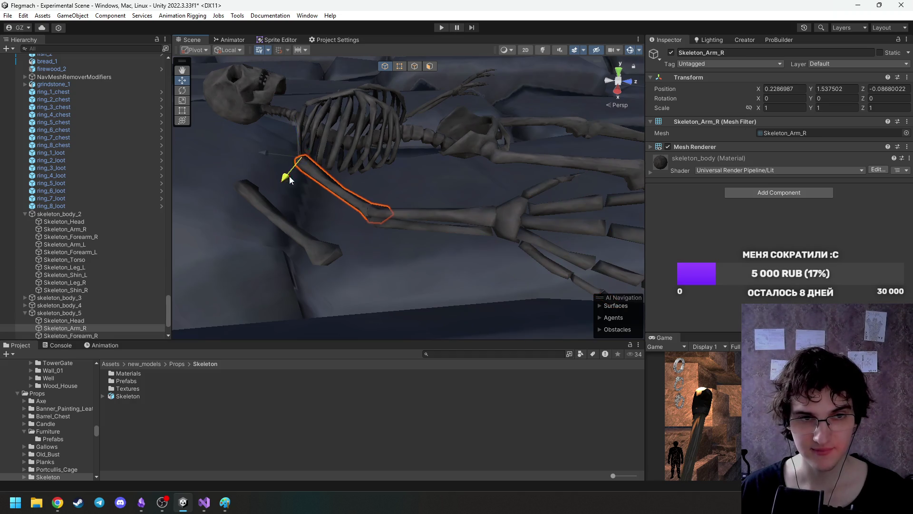
left_click_drag(289, 180, 335, 168)
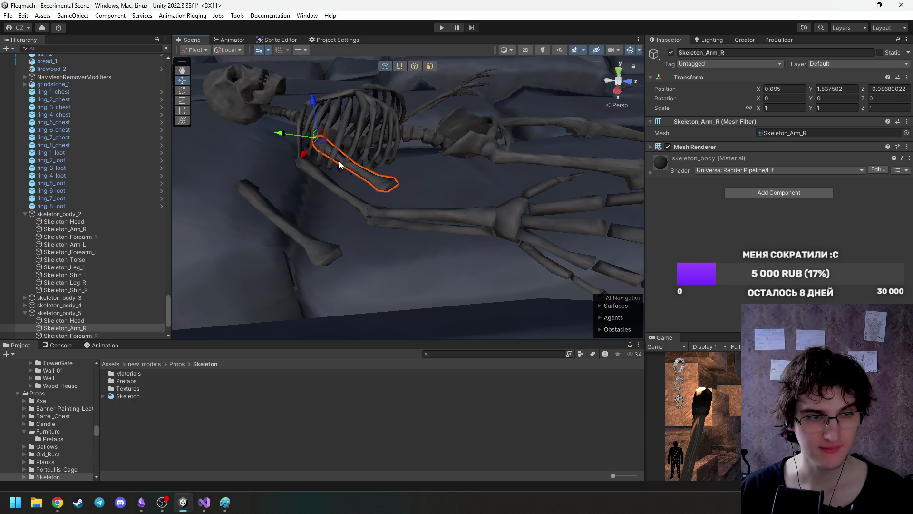
key("ctrl+z")
key("ctrl+z")
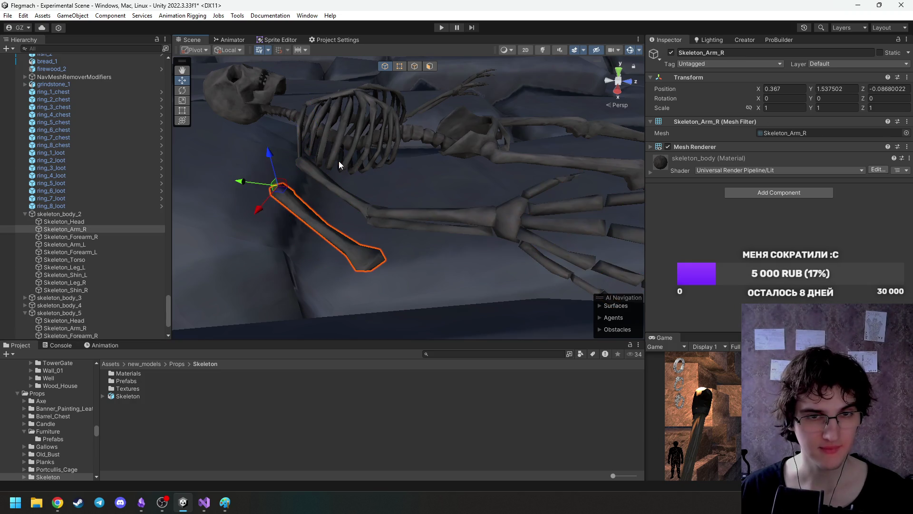
left_click(26, 214)
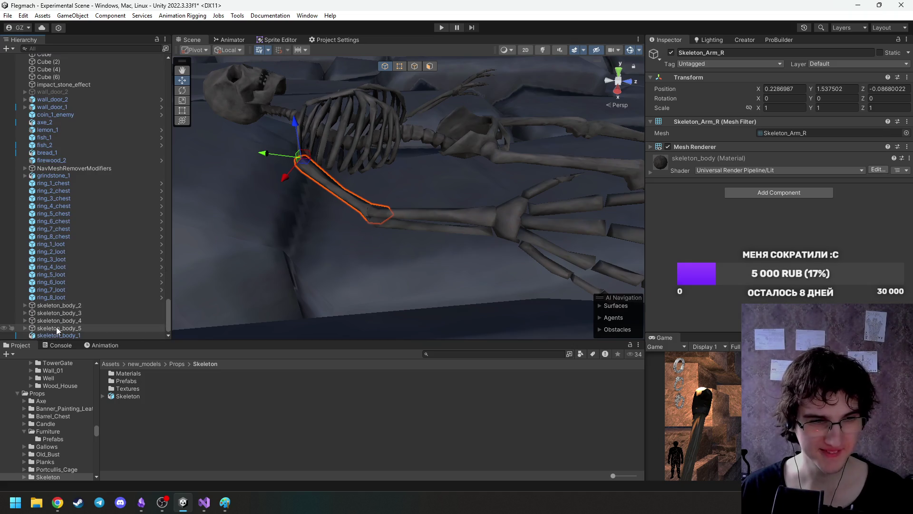
left_click(57, 327)
left_click_drag(84, 336, 85, 327)
left_click(89, 312, "shift")
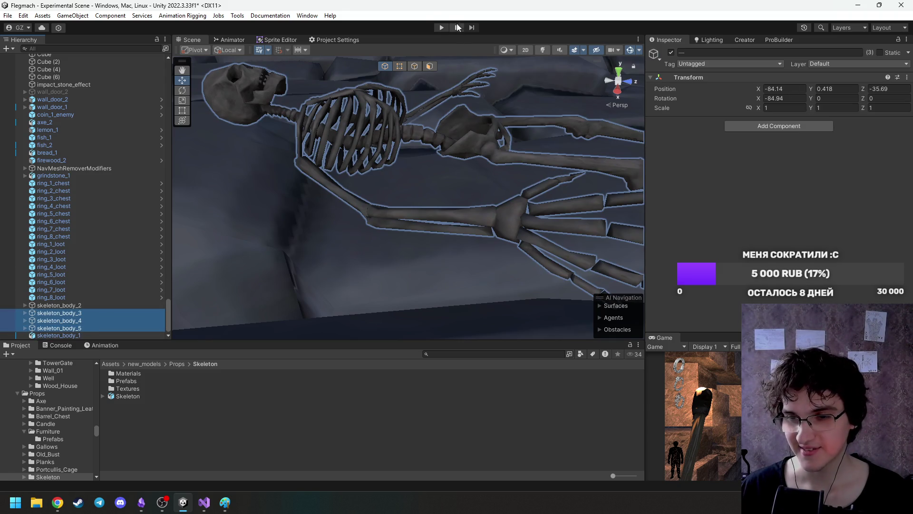
Disable the three skeleton copies, then bend and lower skeleton_body_2's right forearm.
left_click(671, 53)
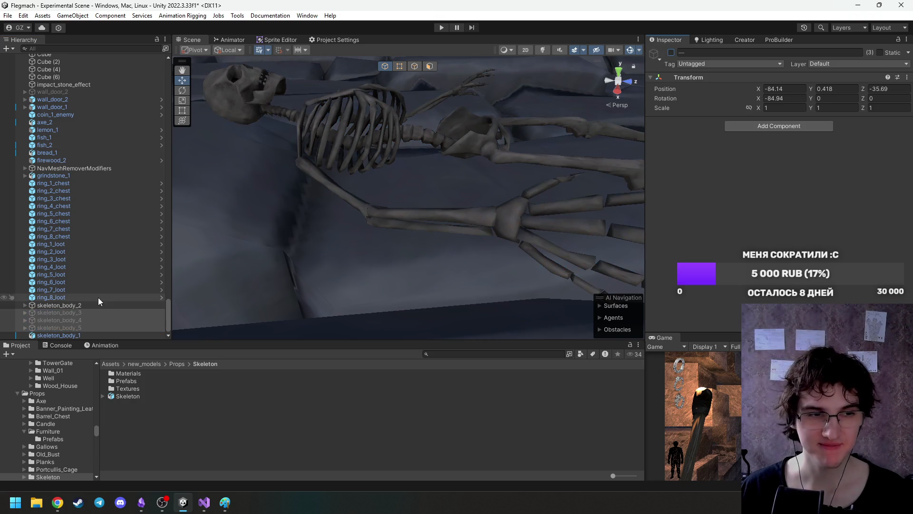
left_click(25, 305)
mouse_move(250, 241)
left_mouse_down()
mouse_move(366, 193)
mouse_move(331, 198)
mouse_move(388, 204)
mouse_move(337, 187)
mouse_move(369, 195)
mouse_move(332, 211)
mouse_move(328, 228)
left_mouse_up()
left_click(381, 210)
left_click(381, 209)
left_click(529, 229)
left_click_drag(529, 229, 404, 226)
mouse_move(321, 207)
left_mouse_down()
mouse_move(349, 190)
mouse_move(350, 215)
left_mouse_up()
mouse_move(400, 196)
left_mouse_down()
mouse_move(378, 139)
mouse_move(352, 216)
mouse_move(386, 203)
mouse_move(388, 177)
mouse_move(377, 214)
mouse_move(461, 240)
mouse_move(373, 230)
mouse_move(411, 239)
left_mouse_up()
Tilt skeleton_body_2's skull to one side.
left_click(412, 242)
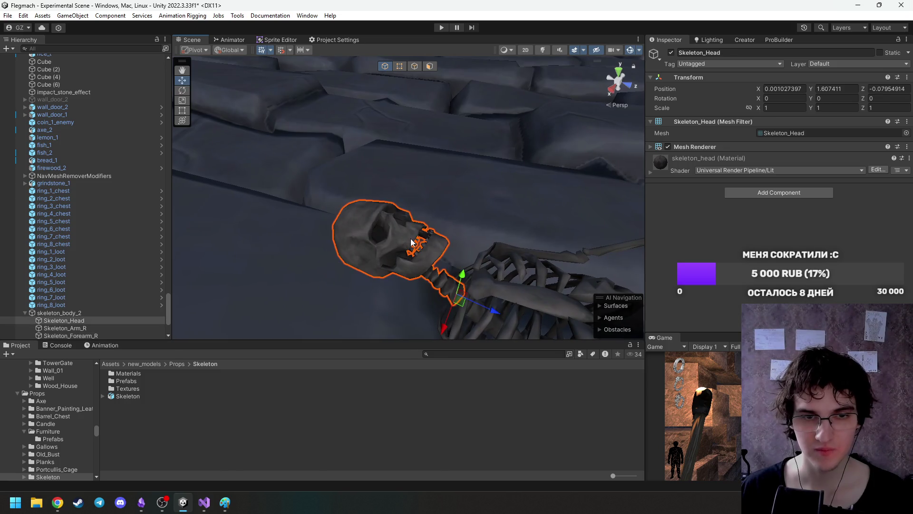
mouse_move(455, 297)
left_mouse_down()
mouse_move(472, 286)
mouse_move(434, 284)
mouse_move(469, 265)
mouse_move(389, 215)
mouse_move(477, 227)
mouse_move(351, 211)
mouse_move(370, 259)
left_mouse_up()
left_click(389, 215)
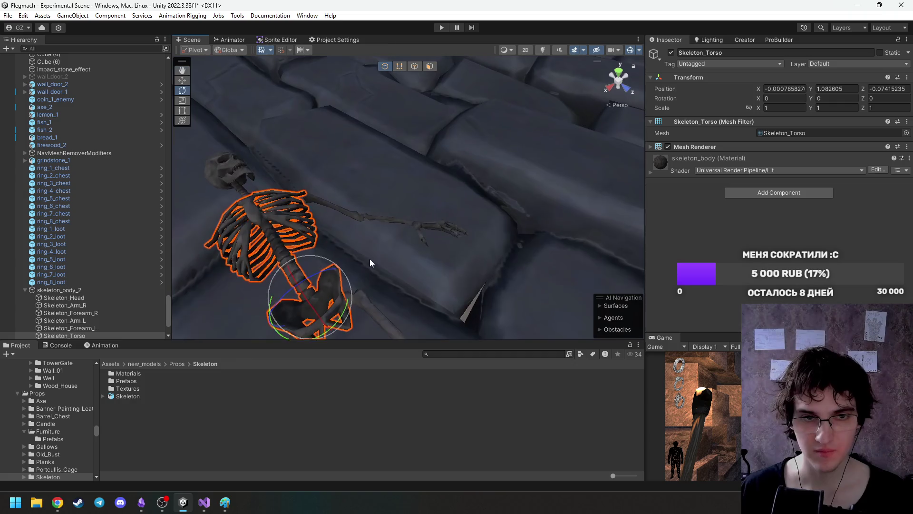
Tilt the left forearm upward and slide it sideways into place.
left_click(404, 221)
mouse_move(389, 216)
left_mouse_down()
mouse_move(385, 245)
mouse_move(393, 230)
mouse_move(394, 238)
mouse_move(381, 155)
left_mouse_up()
key("w")
mouse_move(339, 240)
left_mouse_down()
mouse_move(361, 225)
mouse_move(495, 250)
mouse_move(479, 230)
mouse_move(255, 160)
left_mouse_up()
key("e")
key("w")
mouse_move(339, 157)
left_mouse_down()
mouse_move(399, 196)
mouse_move(454, 200)
mouse_move(361, 176)
mouse_move(420, 182)
mouse_move(371, 188)
mouse_move(385, 168)
mouse_move(400, 195)
mouse_move(418, 190)
mouse_move(505, 237)
mouse_move(373, 240)
mouse_move(612, 231)
mouse_move(489, 234)
left_mouse_up()
key("e")
key("w")
Check the left upper arm, then twist the left shin sideways.
left_click(435, 195)
key("w")
left_click(427, 232)
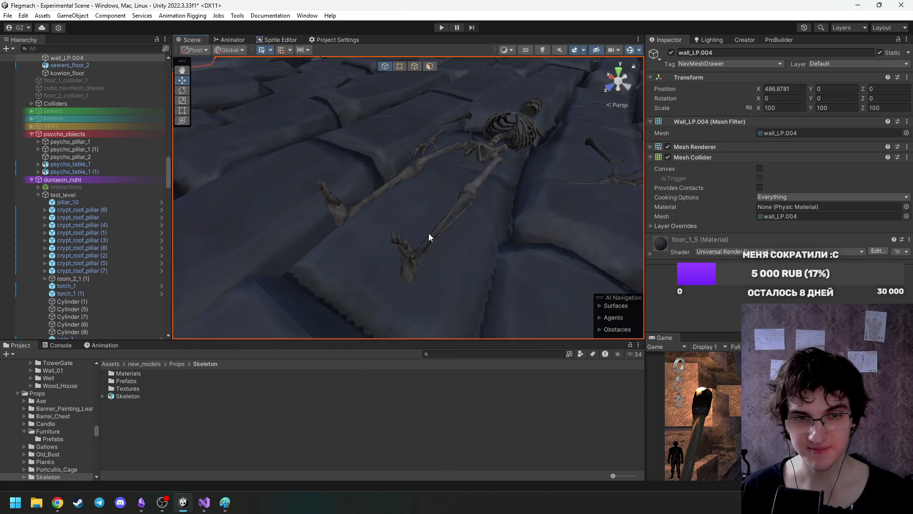
left_click(431, 237)
key("e")
mouse_move(495, 172)
left_mouse_down()
mouse_move(540, 181)
mouse_move(509, 195)
mouse_move(435, 163)
mouse_move(418, 173)
mouse_move(530, 159)
mouse_move(678, 200)
mouse_move(424, 196)
mouse_move(439, 172)
mouse_move(460, 182)
left_mouse_up()
key("e")
Lower the left shin onto the floor and collapse skeleton_body_2's bone list.
key("w")
mouse_move(407, 191)
left_mouse_down()
mouse_move(373, 235)
mouse_move(375, 221)
mouse_move(347, 193)
mouse_move(389, 248)
mouse_move(381, 238)
left_mouse_up()
left_click(25, 274)
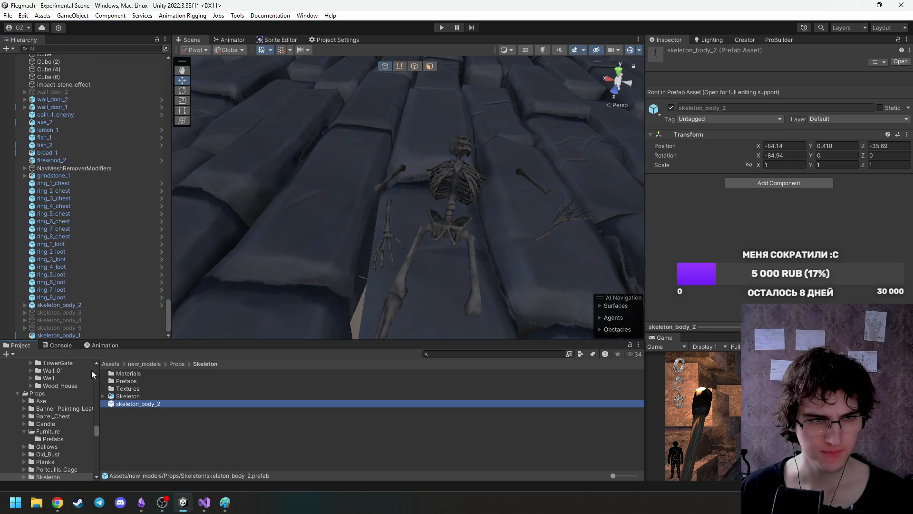
Save skeleton_body_2 as a prefab in the Skeleton folder, disable it, and enable skeleton_body_3.
left_click(58, 305)
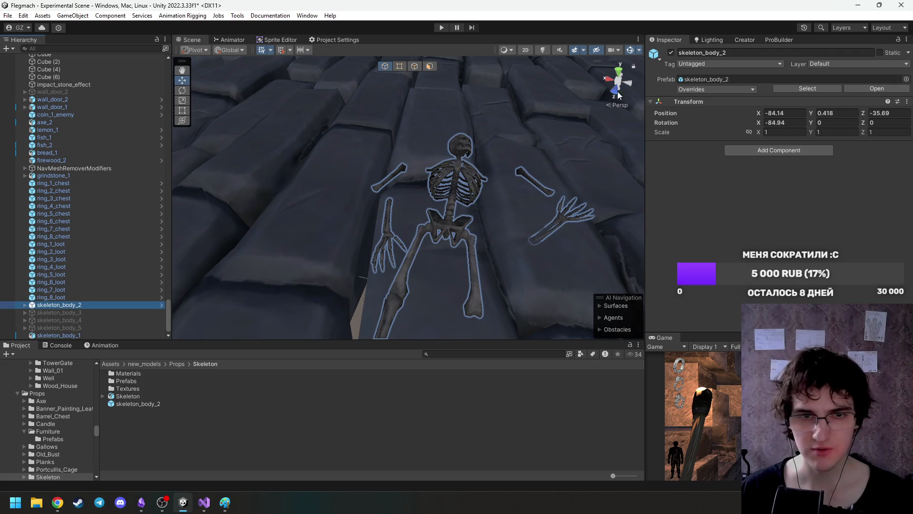
left_click(671, 53)
left_click(113, 312)
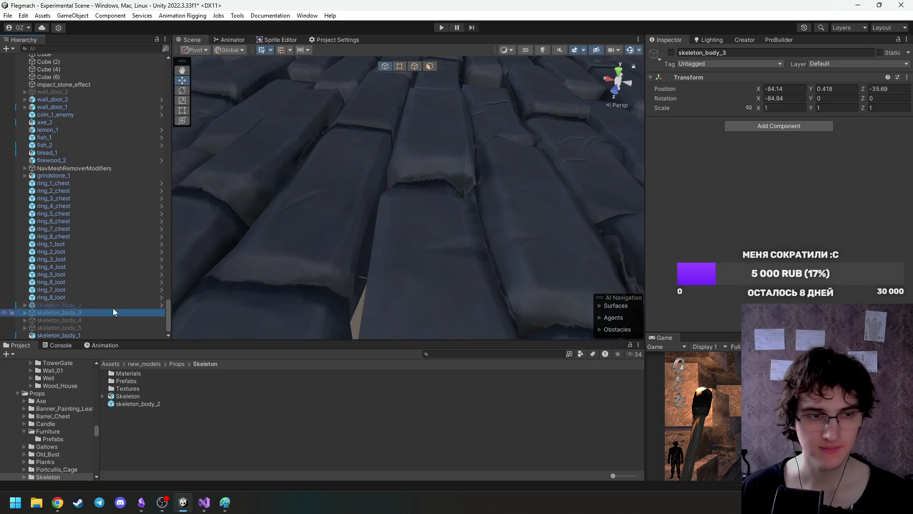
left_click(671, 53)
Frame skeleton_body_3, then turn its right forearm to point left and slide it along X.
key("f")
scroll(364, 231, "up", 3)
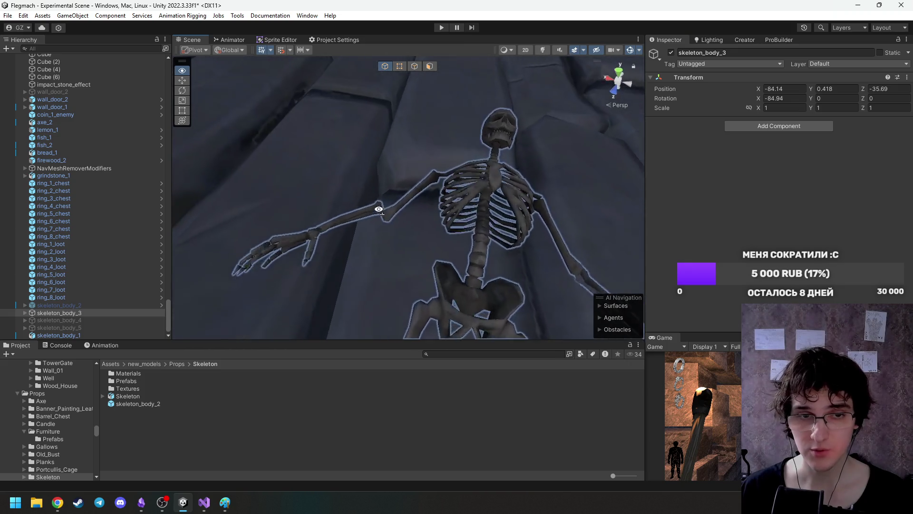
left_click(364, 231)
mouse_move(364, 231)
left_mouse_down()
mouse_move(416, 224)
mouse_move(370, 218)
mouse_move(371, 226)
mouse_move(360, 198)
mouse_move(380, 235)
mouse_move(331, 196)
mouse_move(422, 194)
mouse_move(416, 177)
mouse_move(423, 181)
mouse_move(445, 139)
mouse_move(425, 101)
mouse_move(439, 102)
mouse_move(414, 95)
mouse_move(421, 108)
left_mouse_up()
key("e")
key("w")
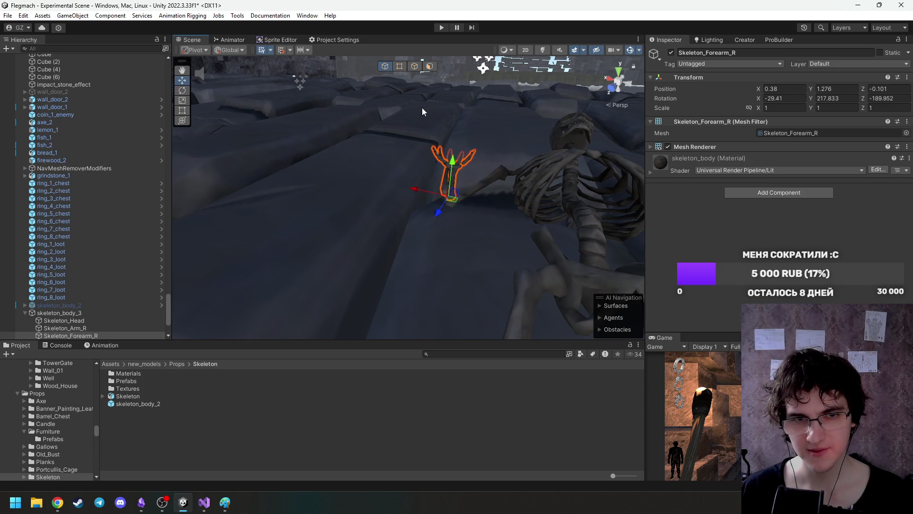
left_click_drag(443, 214, 499, 208)
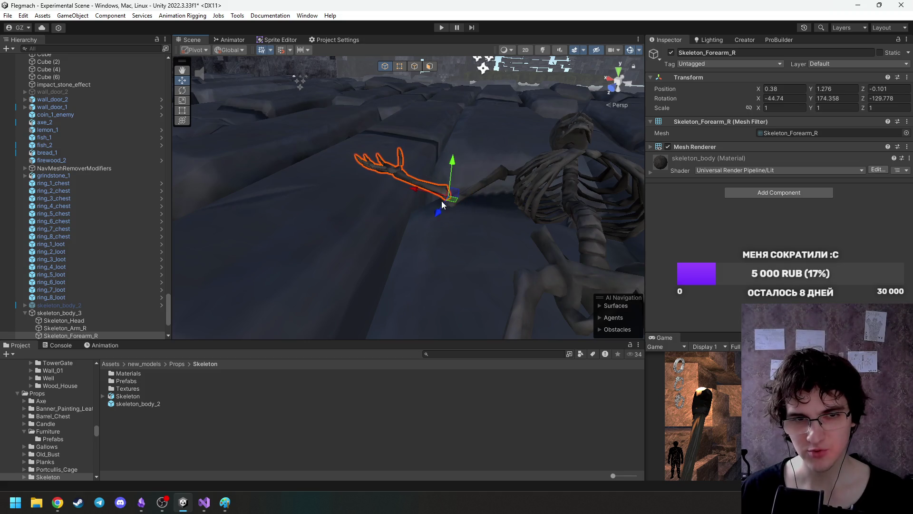
mouse_move(414, 192)
left_mouse_down()
mouse_move(400, 190)
mouse_move(379, 210)
mouse_move(576, 220)
mouse_move(460, 159)
mouse_move(452, 139)
mouse_move(405, 164)
mouse_move(407, 178)
left_mouse_up()
key("f")
key("e")
key("w")
Swing the right upper arm out horizontally.
left_click(404, 164)
mouse_move(415, 258)
left_mouse_down()
mouse_move(364, 224)
mouse_move(399, 220)
mouse_move(388, 187)
mouse_move(429, 122)
mouse_move(409, 118)
mouse_move(465, 263)
mouse_move(416, 199)
left_mouse_up()
key("w")
Turn the skull sideways, lift it slightly and tilt it further.
left_click(453, 227)
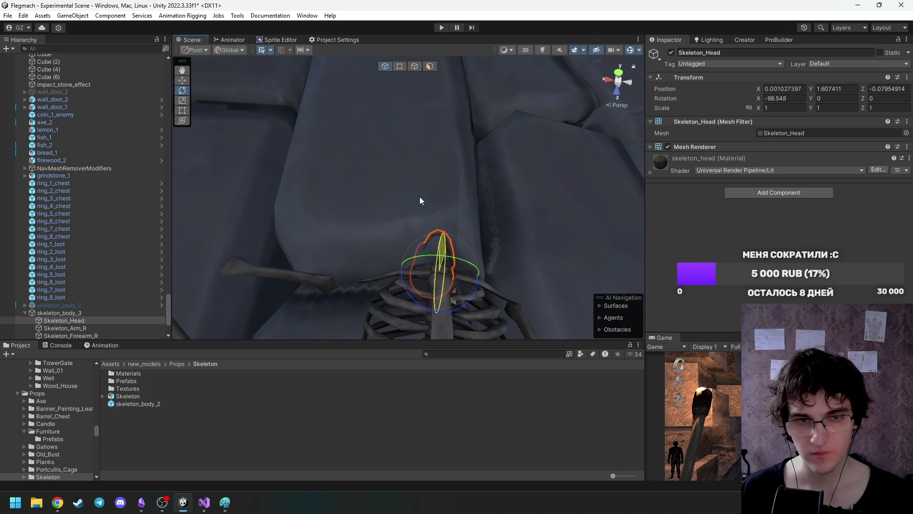
key("ctrl+z")
mouse_move(472, 264)
left_mouse_down()
mouse_move(383, 209)
mouse_move(391, 202)
left_mouse_up()
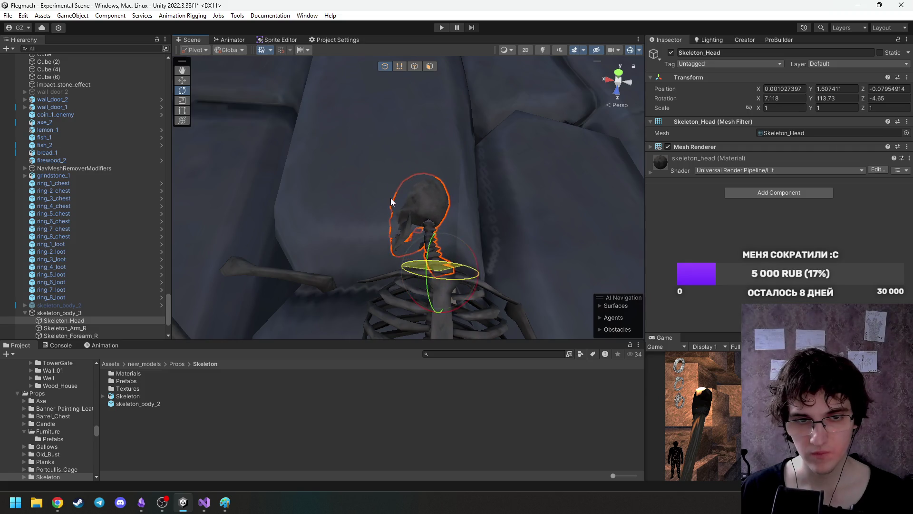
left_click_drag(438, 309, 441, 216)
key("e")
mouse_move(425, 168)
left_mouse_down()
mouse_move(450, 158)
mouse_move(455, 139)
mouse_move(368, 155)
mouse_move(352, 170)
left_mouse_up()
key("w")
Pull the left leg down and away from the body.
left_click(366, 180)
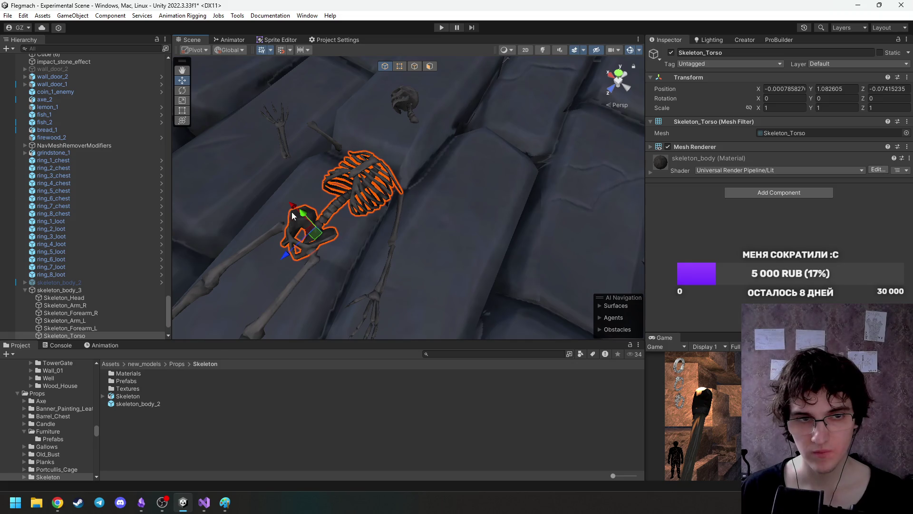
mouse_move(304, 217)
left_mouse_down("alt")
mouse_move(398, 252)
mouse_move(456, 239)
mouse_move(460, 216)
mouse_move(432, 222)
mouse_move(447, 201)
mouse_move(479, 193)
left_mouse_up("alt")
left_click(431, 223)
key("w")
mouse_move(423, 191)
left_mouse_down()
mouse_move(461, 196)
mouse_move(470, 233)
mouse_move(454, 281)
left_mouse_up()
scroll(447, 294, "down", 3)
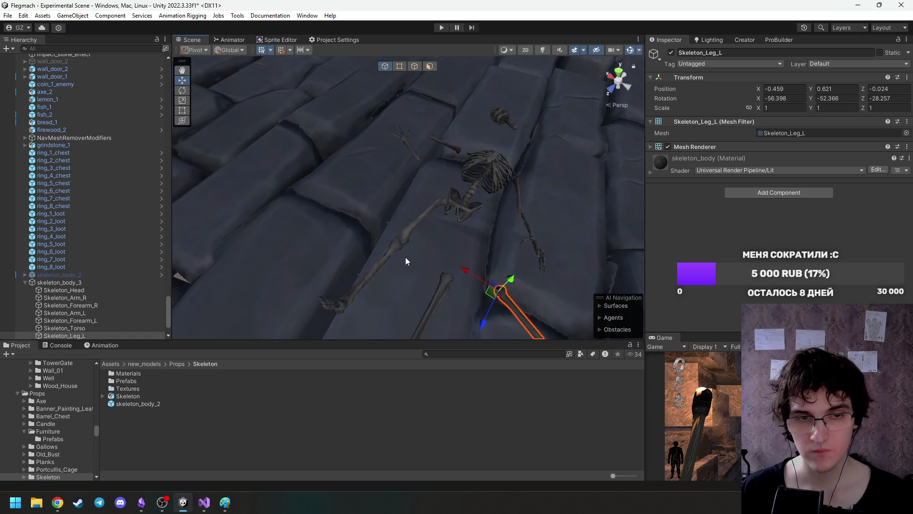
Shift the right leg outward, then twist and lower the right shin.
left_click(418, 221)
key("f")
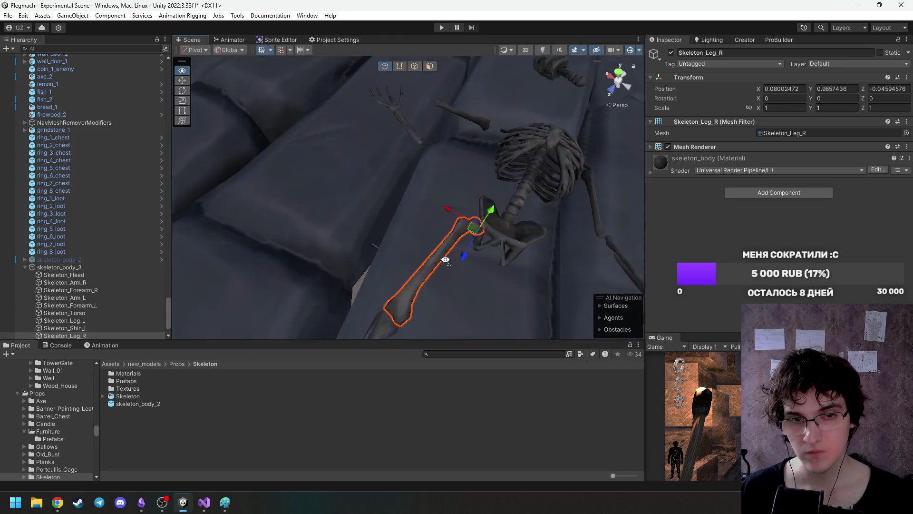
mouse_move(476, 167)
left_mouse_down()
mouse_move(419, 143)
mouse_move(388, 143)
mouse_move(434, 160)
mouse_move(484, 202)
mouse_move(392, 202)
mouse_move(413, 209)
left_mouse_up()
left_click_drag(412, 209, 427, 243, "alt")
left_click(383, 199)
mouse_move(420, 166)
left_mouse_down()
mouse_move(381, 124)
mouse_move(413, 128)
mouse_move(393, 120)
mouse_move(400, 149)
mouse_move(448, 210)
mouse_move(449, 165)
mouse_move(437, 184)
mouse_move(445, 143)
mouse_move(445, 158)
left_mouse_up()
key("w")
left_click_drag(445, 157, 392, 194, "alt")
Delete the left shin bone and reselect the whole skeleton_body_3 group.
left_click(390, 196)
key("e")
mouse_move(443, 171)
left_mouse_down()
mouse_move(454, 164)
mouse_move(462, 173)
mouse_move(483, 157)
mouse_move(482, 137)
mouse_move(431, 193)
mouse_move(465, 186)
mouse_move(462, 159)
mouse_move(475, 148)
mouse_move(416, 116)
mouse_move(416, 167)
mouse_move(411, 146)
mouse_move(390, 157)
left_mouse_up()
key("Delete")
scroll(498, 235, "up", 5)
left_click(487, 244)
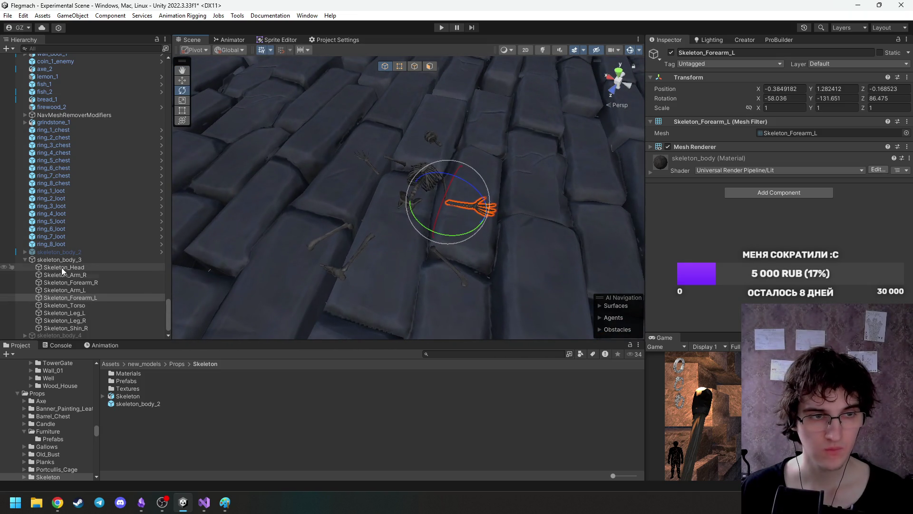
left_click(30, 260)
Save skeleton_body_3 as a prefab in the Skeleton folder and disable it.
left_click(26, 260)
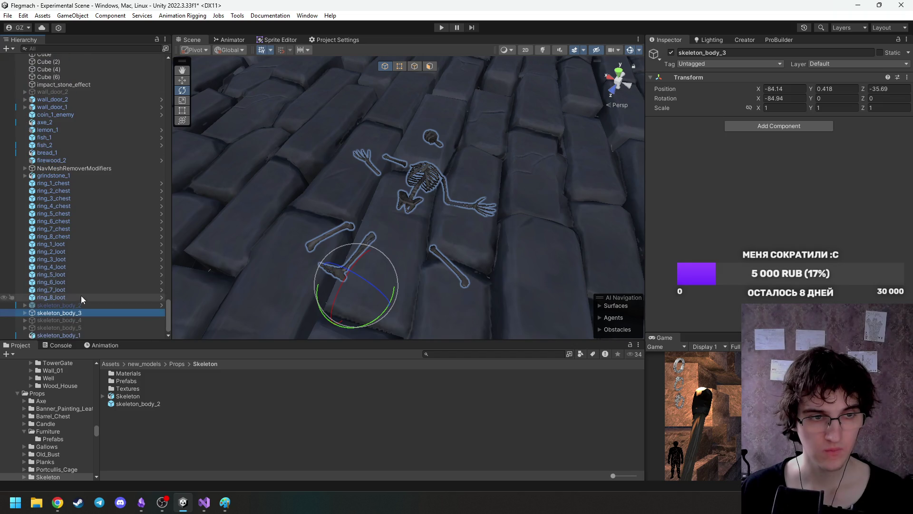
left_click_drag(161, 443, 160, 443)
left_click(148, 312)
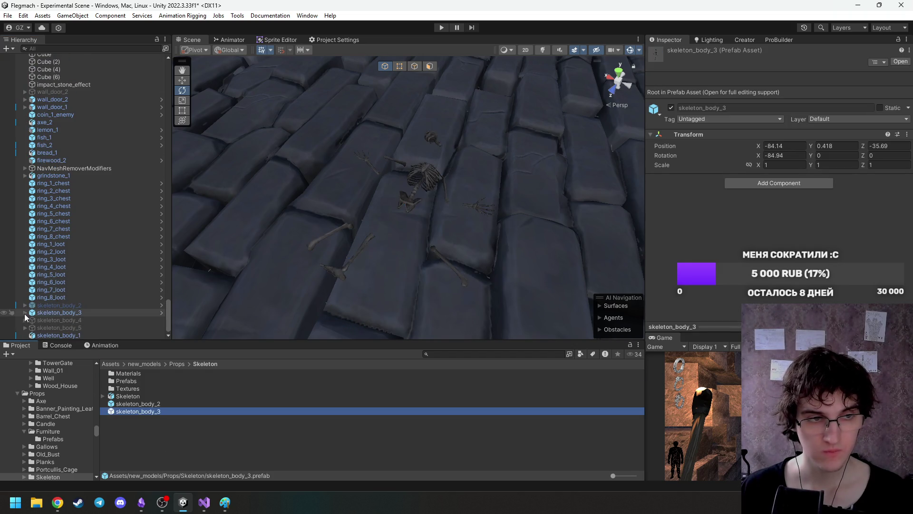
left_click(672, 52)
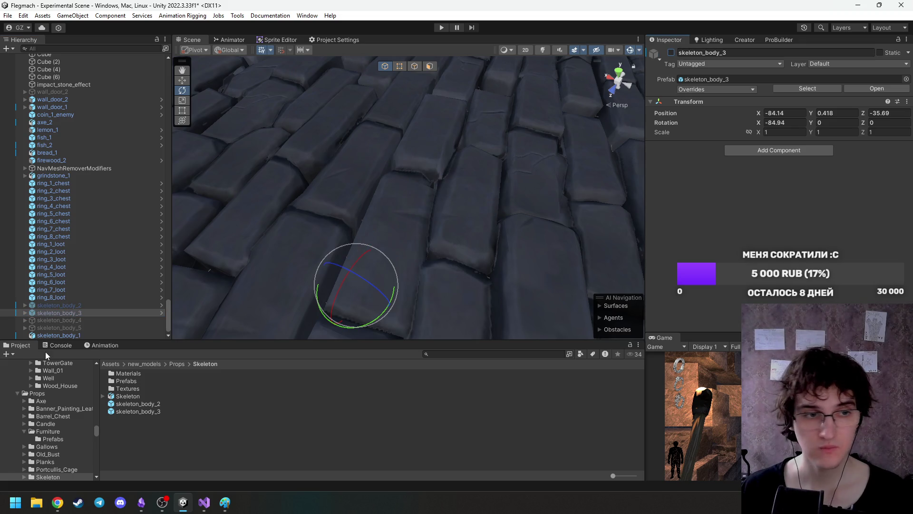
Enable skeleton_body_4 and select its skull in the scene.
left_click(88, 320)
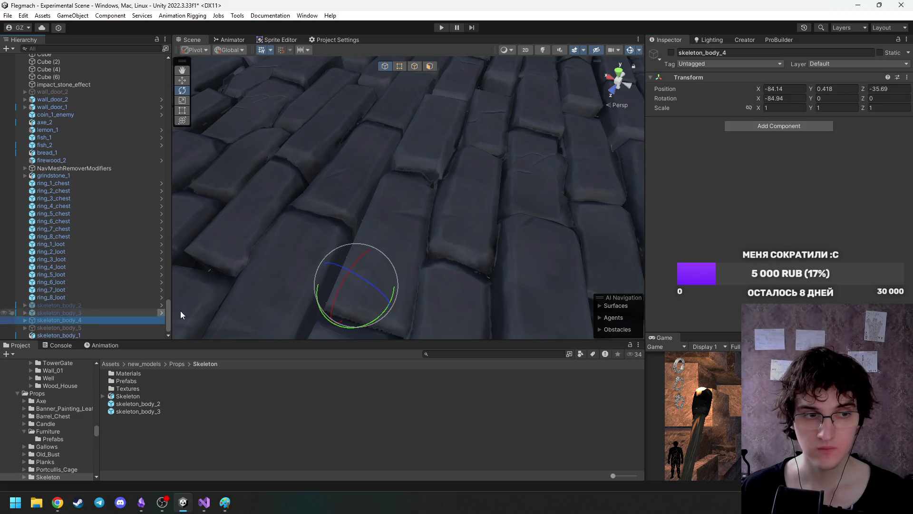
left_click(671, 53)
scroll(430, 224, "up", 8)
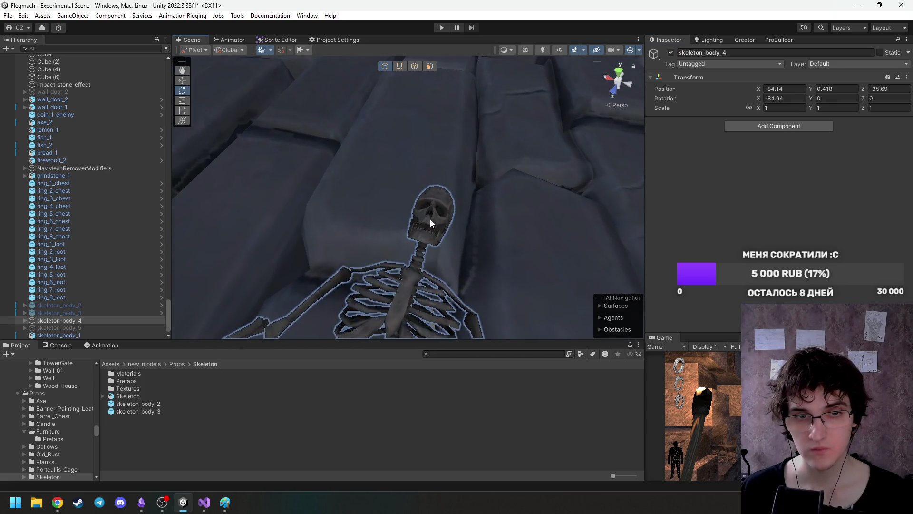
left_click(430, 223)
scroll(430, 224, "down", 10)
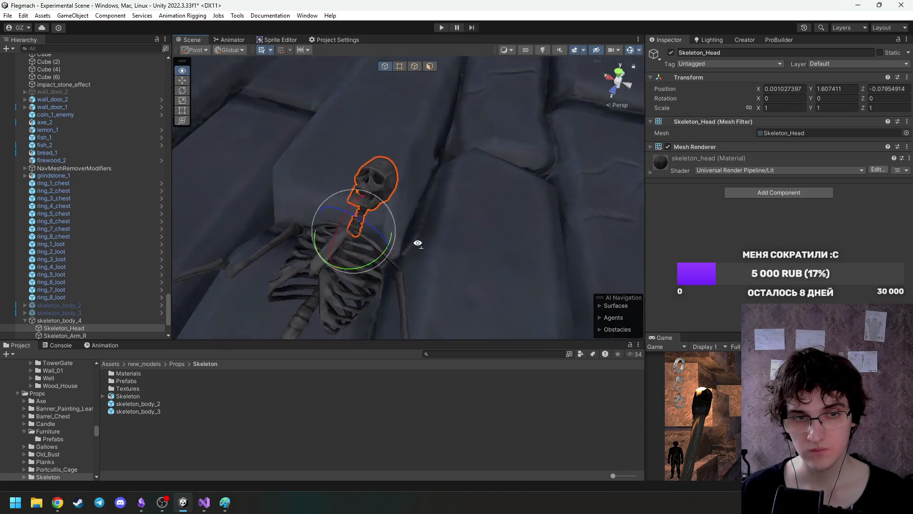
Raise skeleton_body_4's torso up and back, then level out its tilt.
key("w")
left_click(398, 242)
left_click(392, 216)
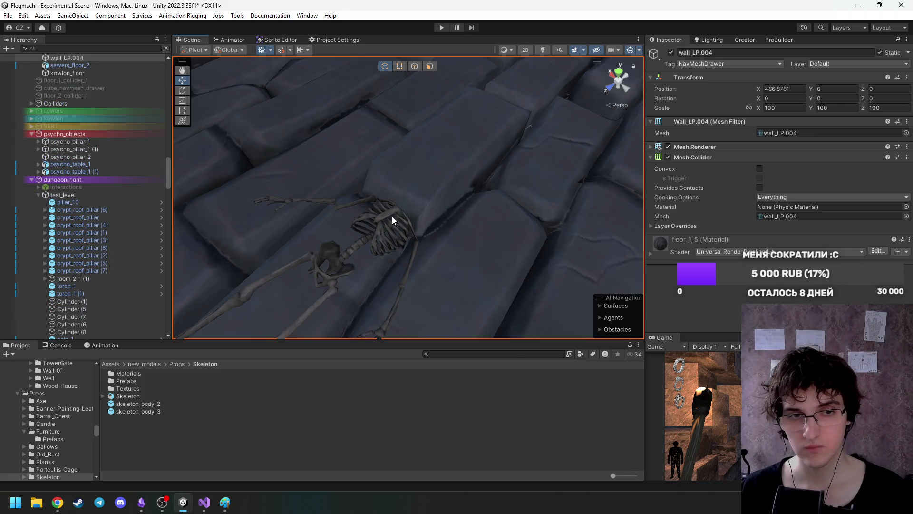
left_click(386, 224)
left_click_drag(312, 284, 389, 224)
mouse_move(419, 187)
left_mouse_down()
mouse_move(390, 114)
mouse_move(435, 166)
left_mouse_up()
scroll(414, 186, "up", 5)
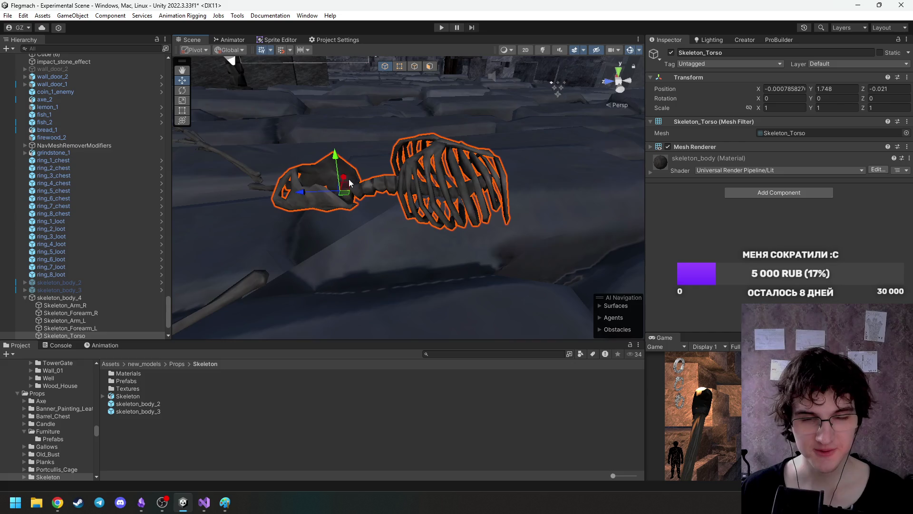
key("e")
scroll(385, 167, "up", 3)
left_click_drag(385, 167, 388, 167)
scroll(395, 166, "down", 5)
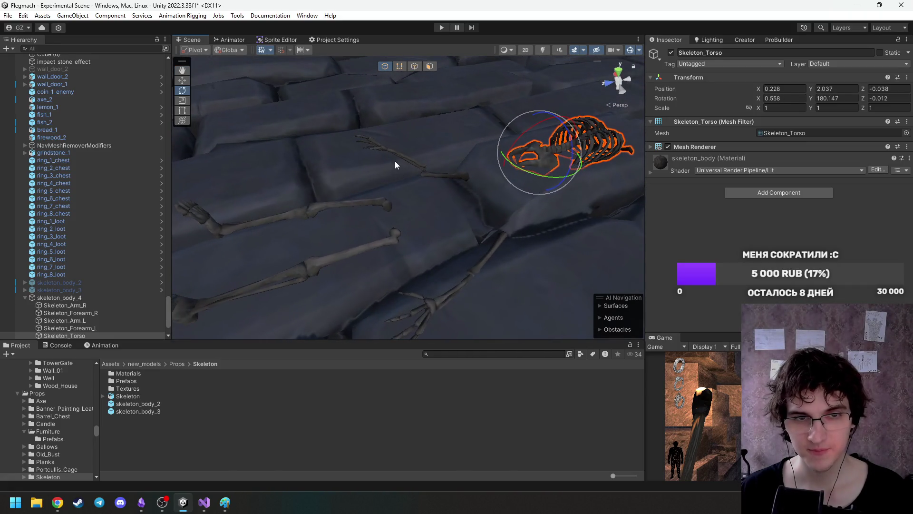
Move skeleton_body_4's right leg bone up and left and slide it along X.
left_click(366, 208)
mouse_move(368, 206)
left_mouse_down()
mouse_move(382, 199)
mouse_move(340, 237)
left_mouse_up()
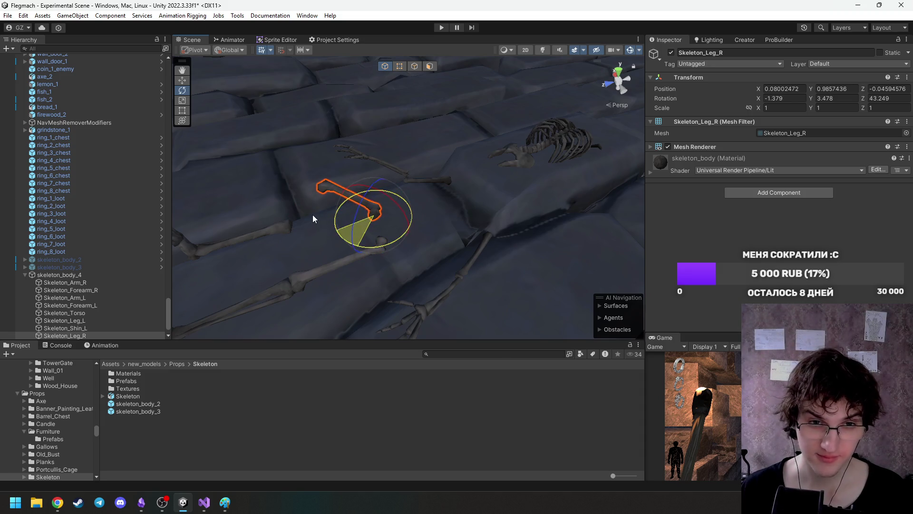
mouse_move(365, 200)
left_mouse_down()
mouse_move(365, 176)
mouse_move(338, 168)
mouse_move(526, 137)
mouse_move(528, 157)
mouse_move(439, 114)
mouse_move(468, 130)
mouse_move(400, 113)
mouse_move(396, 44)
mouse_move(446, 131)
mouse_move(437, 115)
mouse_move(438, 135)
left_mouse_up()
left_click(365, 177)
key("w")
key("e")
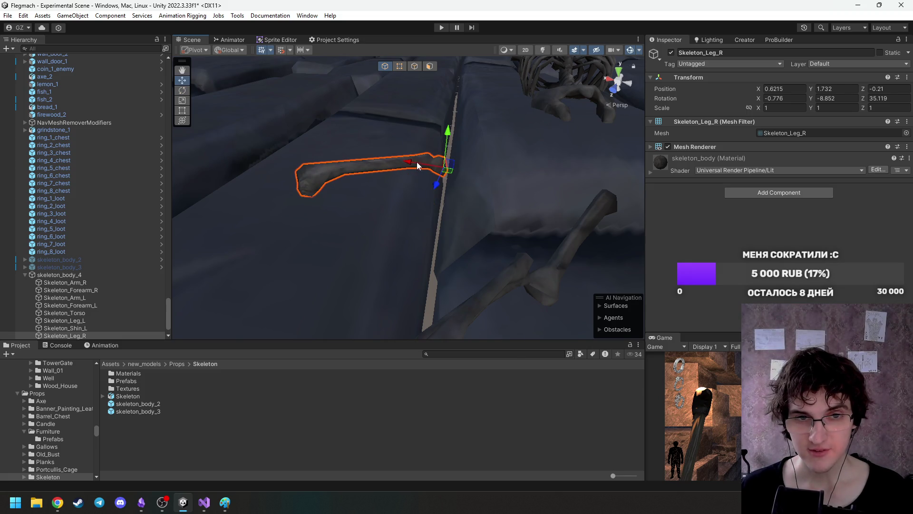
left_click_drag(417, 163, 397, 160)
mouse_move(431, 132)
left_mouse_down()
mouse_move(477, 136)
mouse_move(367, 133)
mouse_move(399, 189)
mouse_move(449, 200)
mouse_move(414, 232)
mouse_move(380, 237)
mouse_move(367, 227)
mouse_move(450, 147)
mouse_move(449, 122)
mouse_move(426, 114)
mouse_move(428, 131)
mouse_move(541, 173)
mouse_move(457, 172)
mouse_move(520, 159)
left_mouse_up()
Select skeleton_body_4's left leg bone, ready to rotate it.
left_click(399, 189)
left_click(389, 245)
left_click(391, 246)
scroll(425, 107, "up", 3)
key("e")
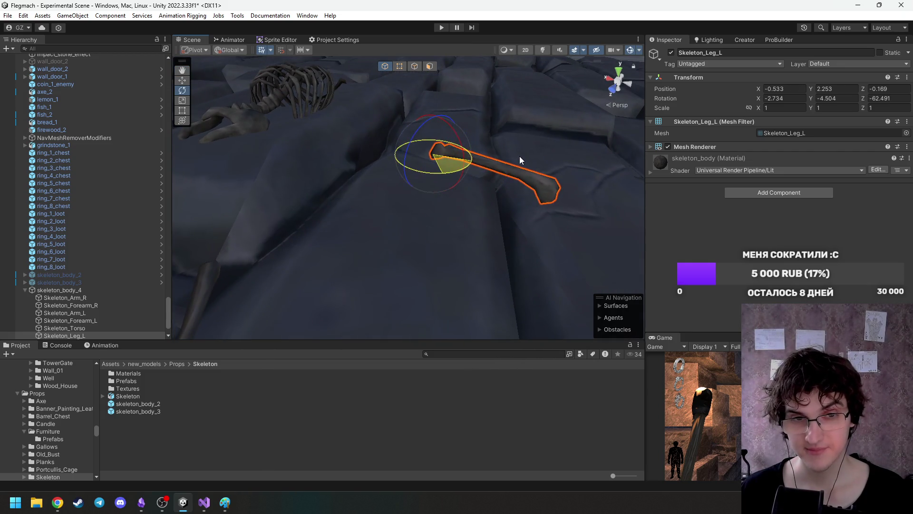
Shift the left leg along X, then raise, tilt to about -18.6° Z and slide the left shin.
mouse_move(403, 149)
left_mouse_down()
mouse_move(356, 175)
mouse_move(365, 157)
mouse_move(359, 179)
mouse_move(416, 195)
mouse_move(302, 220)
mouse_move(352, 243)
mouse_move(432, 243)
mouse_move(461, 241)
mouse_move(463, 209)
mouse_move(462, 217)
left_mouse_up()
scroll(361, 161, "up", 5)
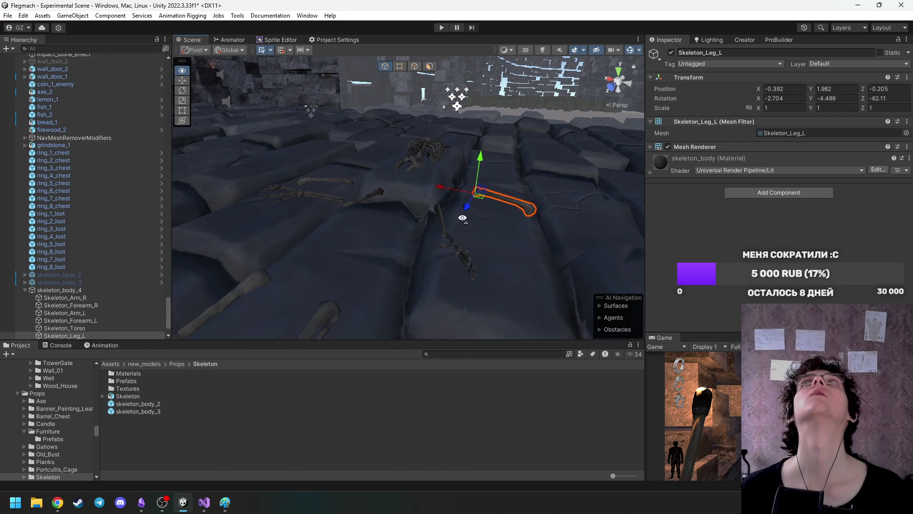
mouse_move(462, 218)
left_mouse_down()
mouse_move(342, 261)
mouse_move(479, 247)
mouse_move(528, 278)
mouse_move(350, 302)
mouse_move(442, 274)
mouse_move(430, 264)
mouse_move(422, 271)
mouse_move(415, 249)
mouse_move(352, 284)
left_mouse_up()
left_click(431, 265)
left_click_drag(489, 187, 489, 181)
mouse_move(490, 181)
left_mouse_down()
mouse_move(555, 194)
mouse_move(448, 210)
mouse_move(466, 227)
mouse_move(433, 193)
left_mouse_up()
key("e")
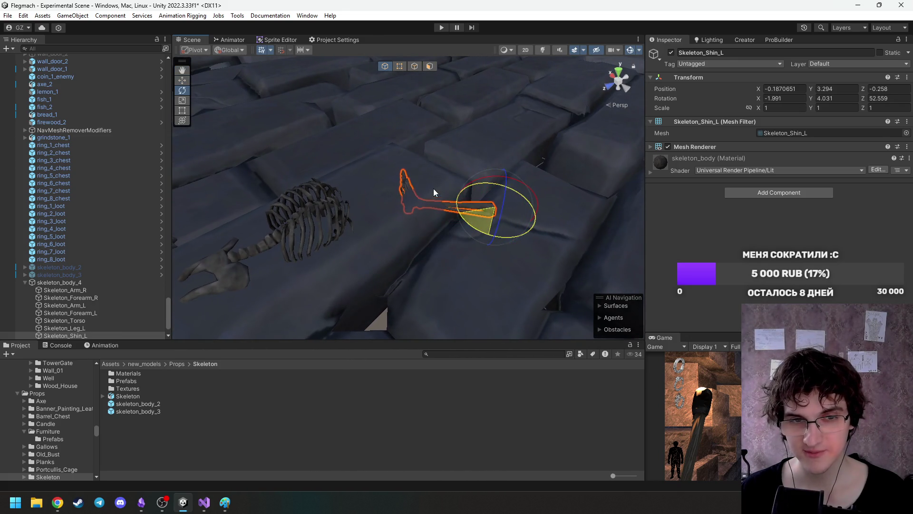
mouse_move(497, 187)
left_mouse_down()
mouse_move(510, 151)
mouse_move(500, 149)
mouse_move(521, 153)
mouse_move(482, 139)
mouse_move(487, 157)
mouse_move(499, 157)
mouse_move(489, 145)
mouse_move(499, 154)
mouse_move(429, 141)
left_mouse_up()
mouse_move(434, 213)
left_mouse_down()
mouse_move(470, 190)
mouse_move(422, 157)
mouse_move(577, 143)
mouse_move(456, 129)
mouse_move(387, 133)
mouse_move(507, 171)
mouse_move(443, 179)
left_mouse_up()
key("x")
key("w")
mouse_move(426, 243)
left_mouse_down()
mouse_move(427, 257)
mouse_move(316, 237)
mouse_move(435, 309)
mouse_move(365, 302)
mouse_move(475, 303)
left_mouse_up()
Drag skeleton_body_4 into Props/Skeleton to save it as a prefab.
mouse_move(414, 244)
left_mouse_down()
mouse_move(490, 299)
mouse_move(505, 195)
mouse_move(499, 260)
mouse_move(492, 242)
left_mouse_up()
left_click(494, 240)
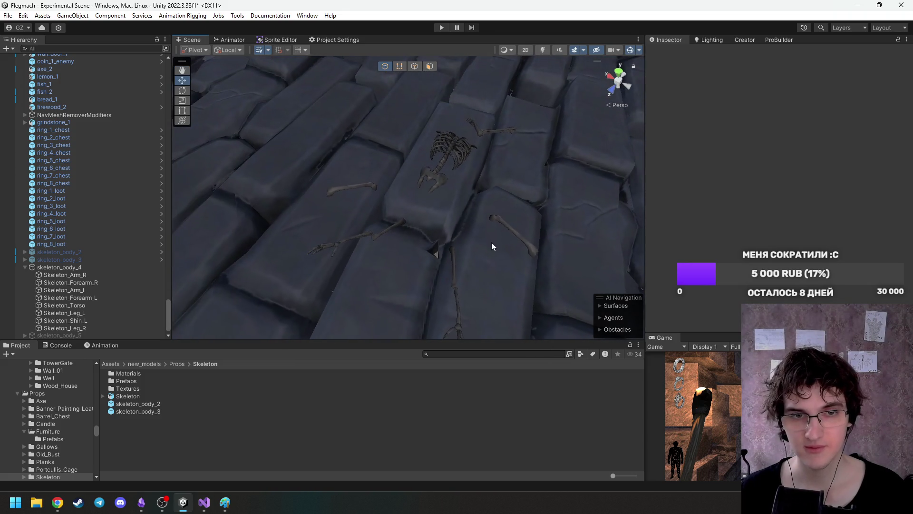
mouse_move(81, 267)
left_mouse_down()
mouse_move(170, 464)
mouse_move(145, 434)
left_mouse_up()
Deactivate skeleton_body_4, activate skeleton_body_5 and frame it in the view.
left_click(22, 259)
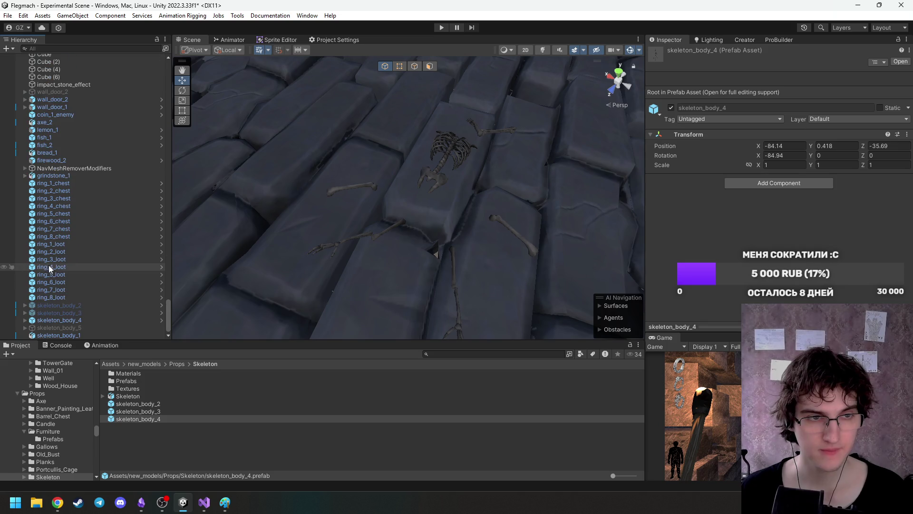
left_click(63, 318)
left_click(672, 53)
left_click(66, 327)
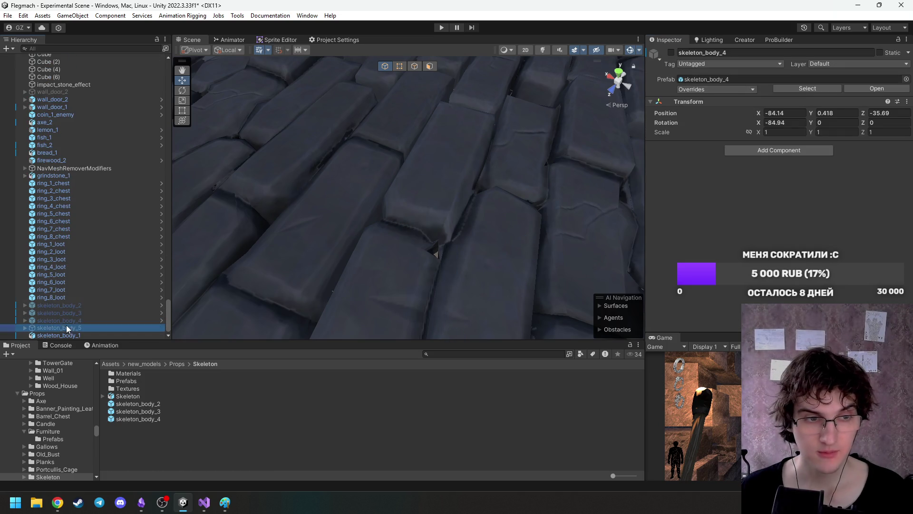
left_click(672, 53)
key("f")
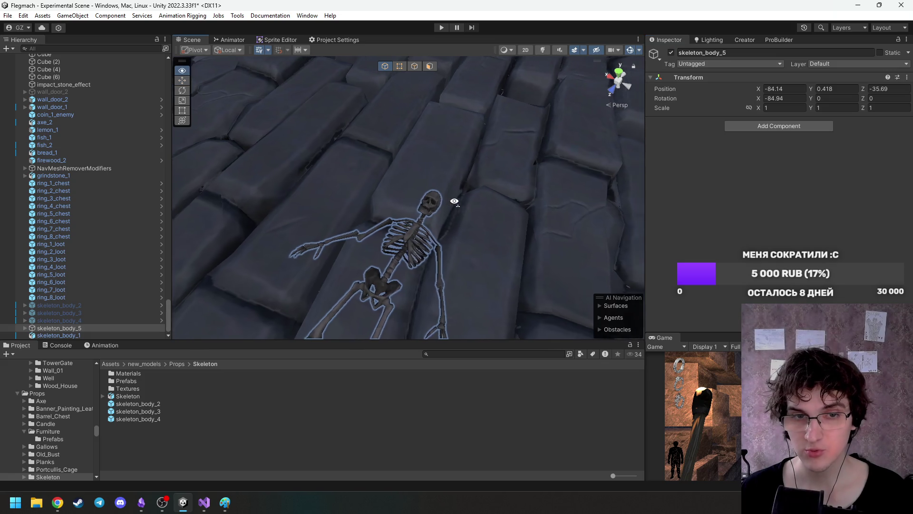
Shift skeleton_body_5's skull and turn it to about 67° Y and -22° X.
left_click(408, 210)
key("e")
left_click_drag(407, 209, 366, 244)
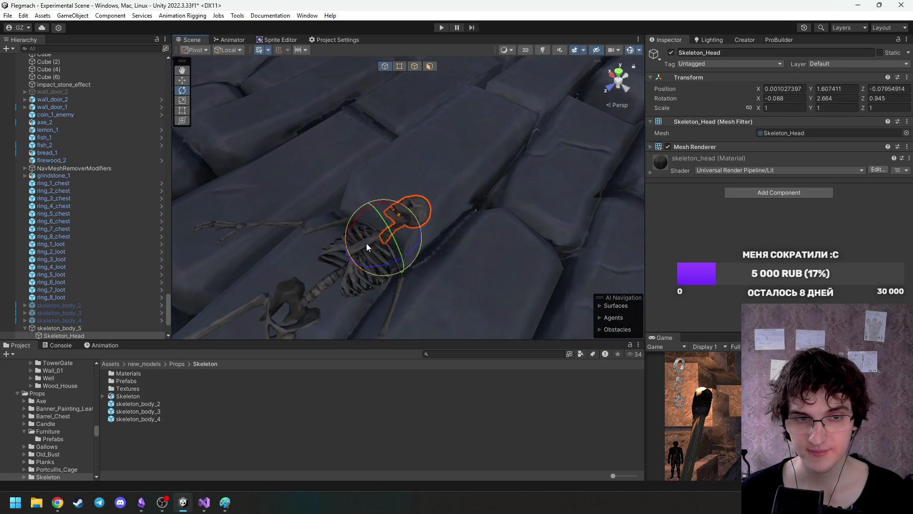
key("w")
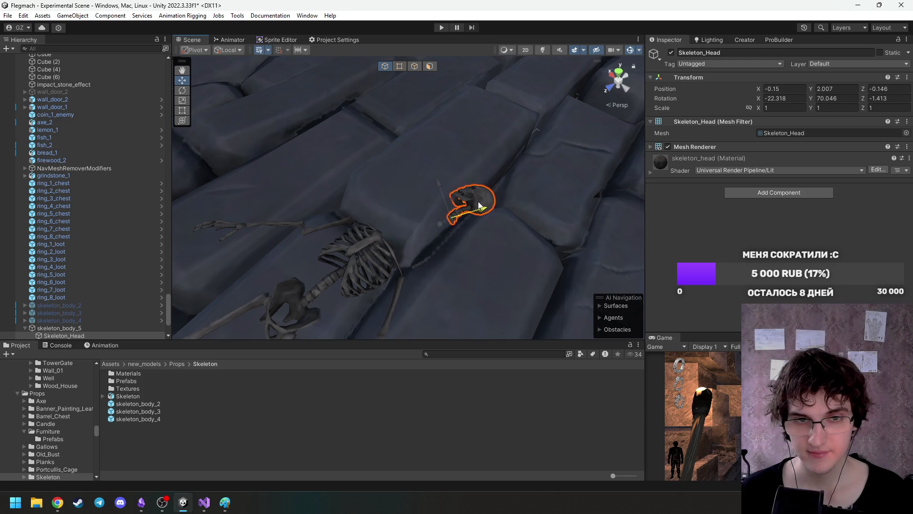
key("e")
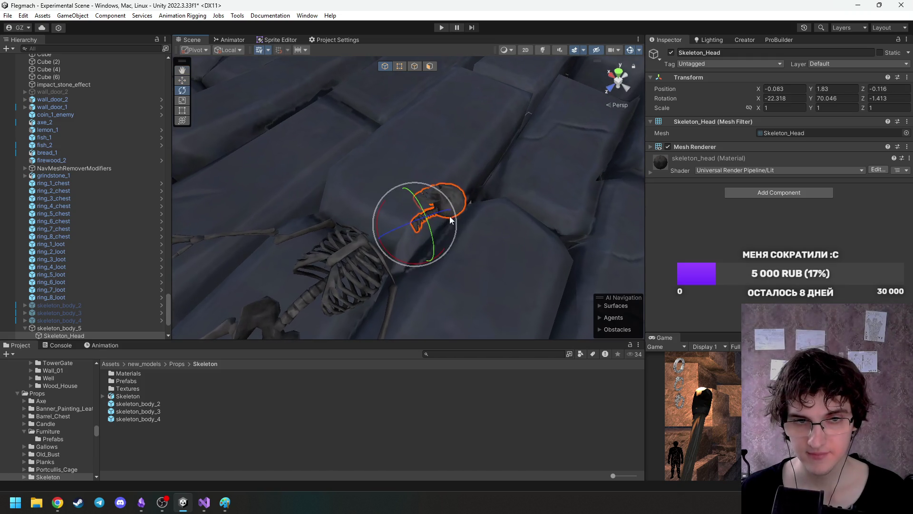
key("w")
scroll(434, 233, "down", 3)
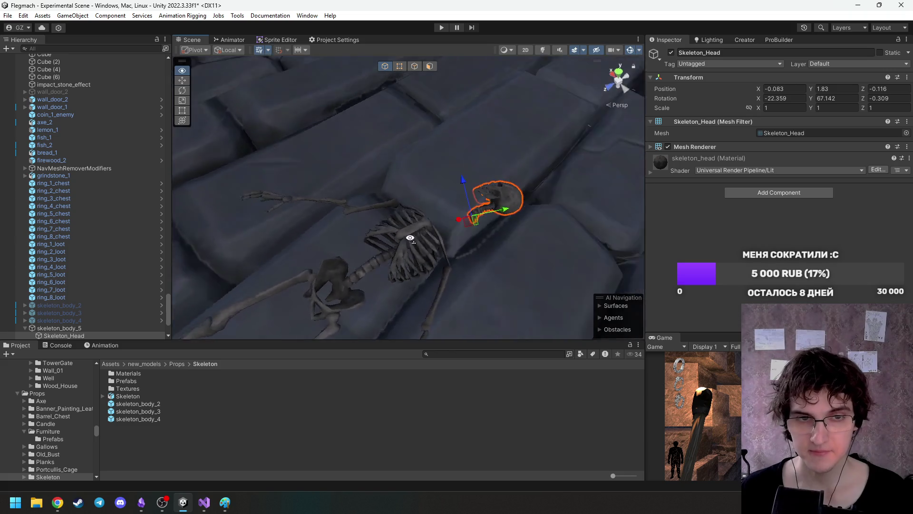
left_click(425, 236)
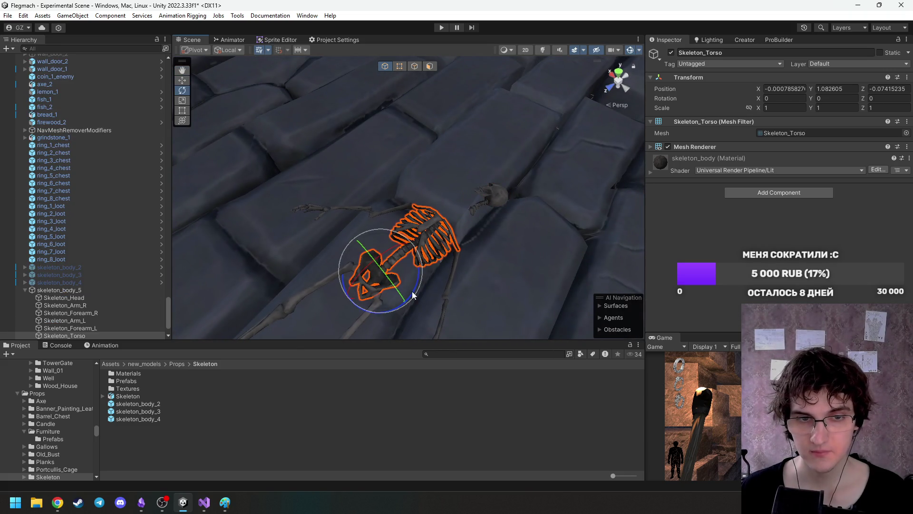
Tilt the torso about 31°, swing the left arm out 35°, and lower and bend the right forearm.
left_click_drag(413, 295, 434, 268)
left_click(450, 271)
left_click(455, 272)
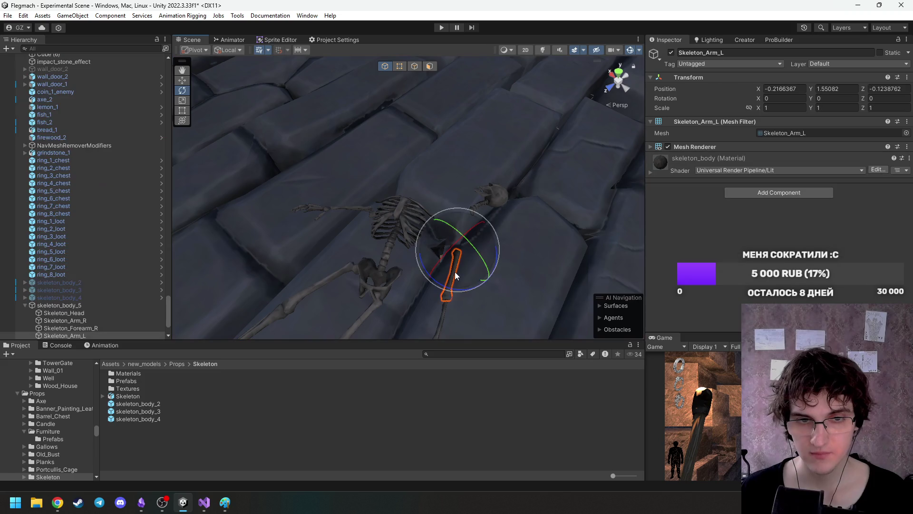
mouse_move(449, 291)
left_mouse_down()
mouse_move(398, 270)
mouse_move(379, 251)
mouse_move(404, 238)
left_mouse_up()
left_click(430, 241)
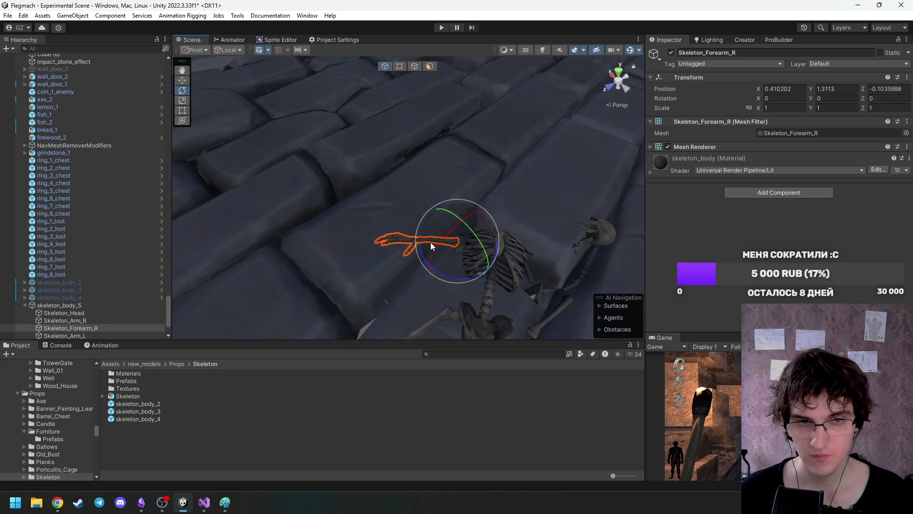
left_click_drag(486, 225, 454, 230)
key("e")
mouse_move(442, 271)
left_mouse_down()
mouse_move(428, 205)
mouse_move(438, 210)
mouse_move(480, 138)
mouse_move(400, 238)
left_mouse_up()
Rotate the left shin and swing the right shin about 55°.
left_click(399, 238)
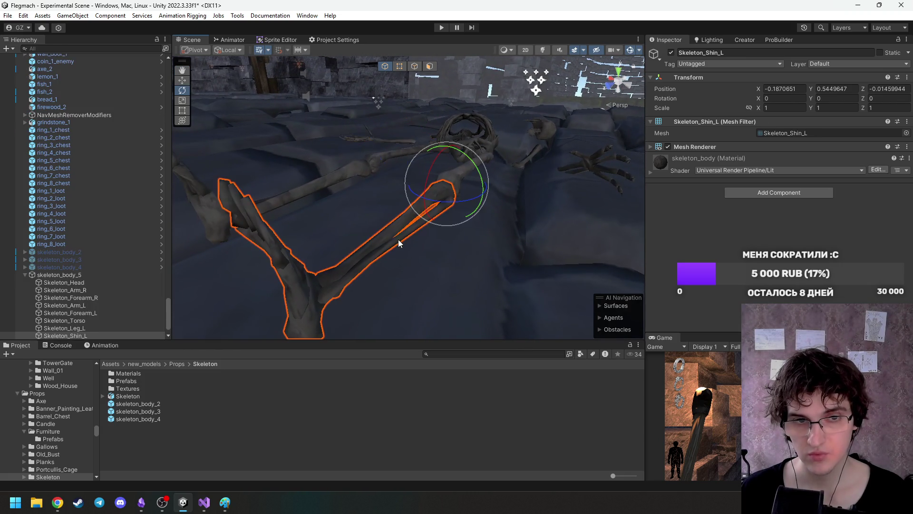
mouse_move(475, 170)
left_mouse_down()
mouse_move(532, 190)
mouse_move(481, 197)
left_mouse_up()
left_click(500, 192)
mouse_move(548, 133)
left_mouse_down()
mouse_move(502, 119)
mouse_move(533, 160)
mouse_move(523, 209)
mouse_move(534, 228)
mouse_move(423, 204)
left_mouse_up()
Shift the right thigh outward along X, then lower, tilt and rotate it.
left_click(447, 169)
key("w")
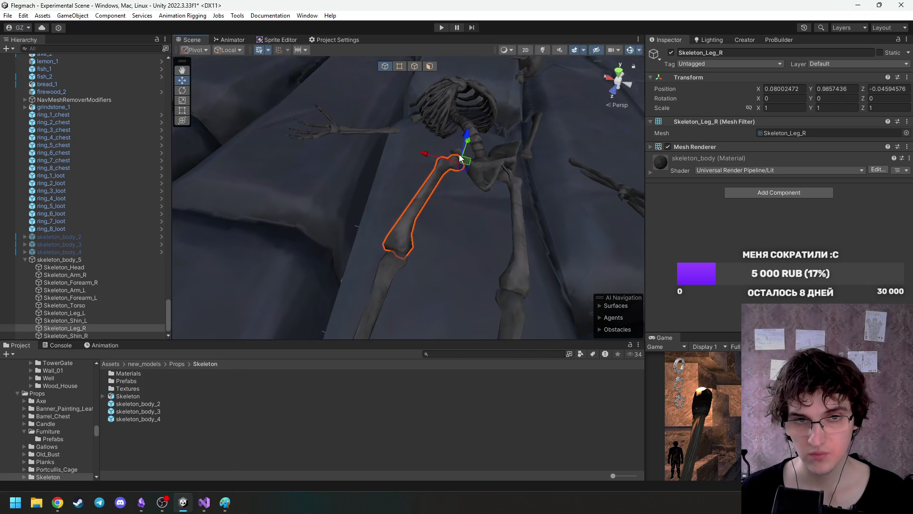
mouse_move(443, 160)
left_mouse_down()
mouse_move(354, 138)
mouse_move(348, 167)
left_mouse_up()
key("e")
left_click_drag(361, 198, 301, 209)
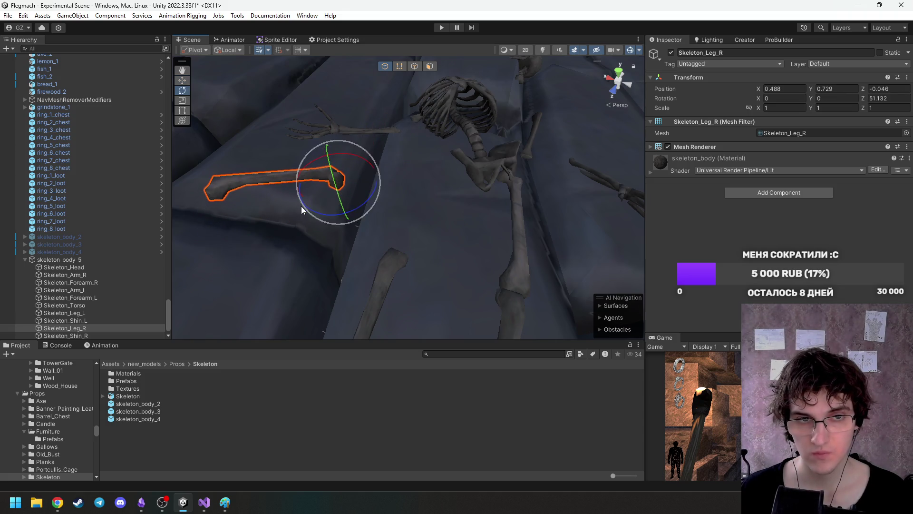
mouse_move(334, 159)
left_mouse_down()
mouse_move(340, 197)
mouse_move(320, 173)
left_mouse_up()
key("e")
mouse_move(408, 134)
left_mouse_down()
mouse_move(411, 151)
mouse_move(470, 139)
mouse_move(465, 194)
mouse_move(355, 221)
mouse_move(381, 240)
left_mouse_up()
key("w")
Try shifting the left leg sideways, then undo the move.
left_click(354, 226)
left_click(382, 242)
left_click_drag(347, 210, 381, 212)
key("ctrl+z")
mouse_move(513, 227)
left_mouse_down()
mouse_move(515, 217)
mouse_move(398, 230)
mouse_move(421, 227)
left_mouse_up()
Turn the left forearm to about 20° X, 50° Y and 28° Z.
left_click(462, 226)
key("e")
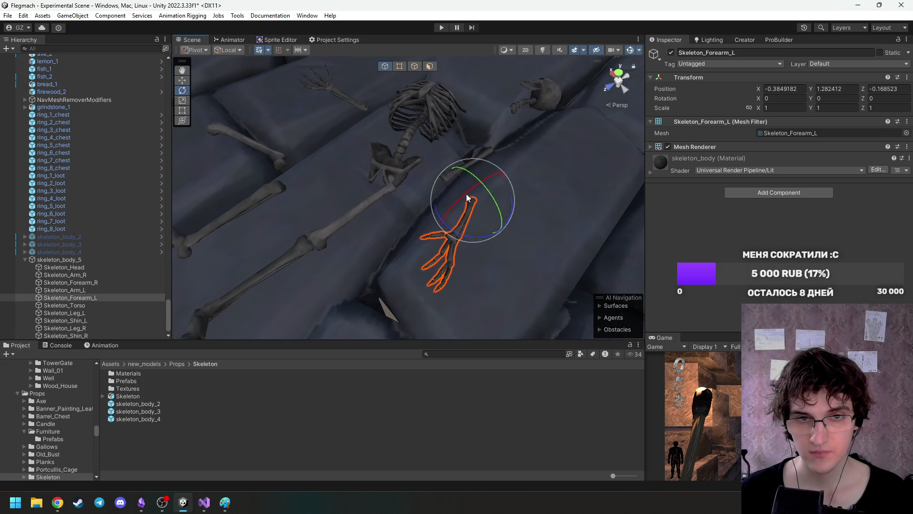
mouse_move(486, 209)
left_mouse_down()
mouse_move(515, 199)
mouse_move(610, 215)
mouse_move(587, 183)
mouse_move(473, 204)
mouse_move(495, 179)
mouse_move(516, 176)
mouse_move(397, 147)
mouse_move(440, 144)
left_mouse_up()
key("w")
mouse_move(475, 216)
left_mouse_down("alt")
mouse_move(445, 144)
mouse_move(435, 180)
mouse_move(445, 162)
mouse_move(449, 186)
mouse_move(459, 180)
mouse_move(418, 180)
mouse_move(422, 147)
mouse_move(414, 147)
mouse_move(419, 164)
mouse_move(442, 157)
mouse_move(555, 178)
mouse_move(480, 148)
mouse_move(474, 171)
mouse_move(471, 151)
mouse_move(482, 153)
mouse_move(436, 152)
mouse_move(457, 188)
mouse_move(404, 236)
mouse_move(483, 256)
left_mouse_up("alt")
key("w")
key("x")
key("w")
key("w")
scroll(414, 240, "down", 5)
Collapse skeleton_body_5 and drag it into Props/Skeleton as a prefab.
mouse_move(427, 227)
left_mouse_down("alt")
mouse_move(483, 216)
mouse_move(281, 269)
left_mouse_up("alt")
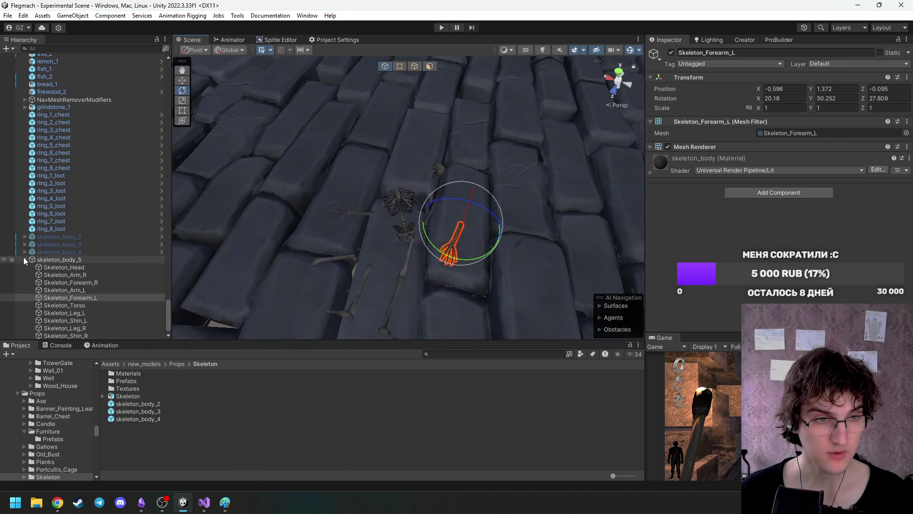
left_click(25, 259)
left_click_drag(64, 329, 161, 417)
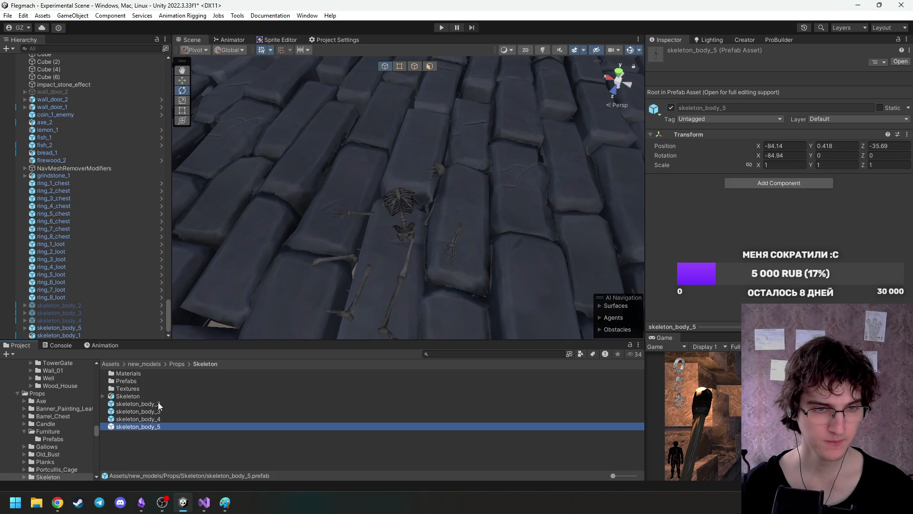
Browse the Assets Prefabs and Decals folders, then return to the Assets root.
left_click(110, 364)
scroll(198, 430, "down", 5)
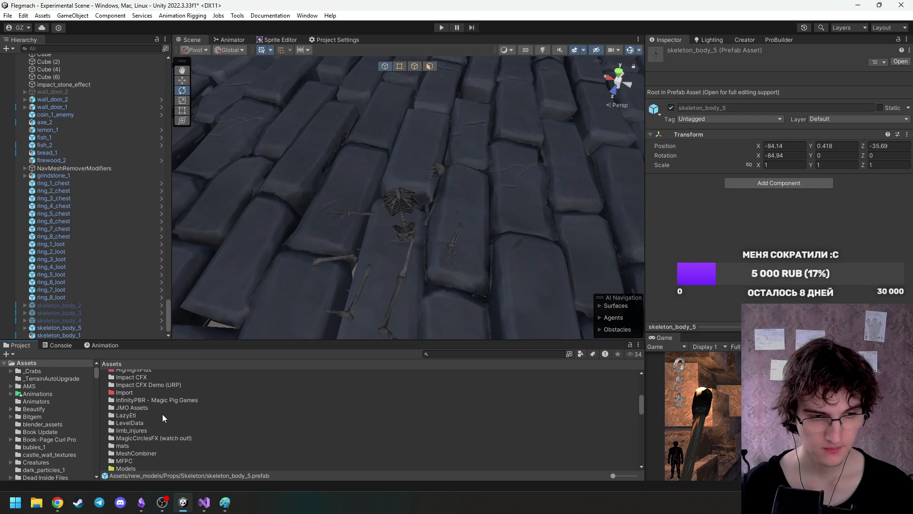
scroll(152, 397, "down", 5)
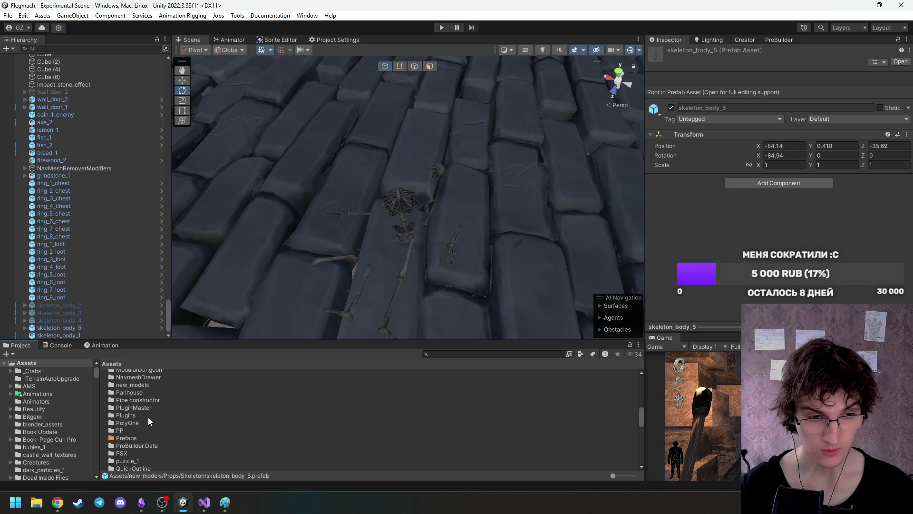
double_click(155, 437)
scroll(162, 423, "up", 10)
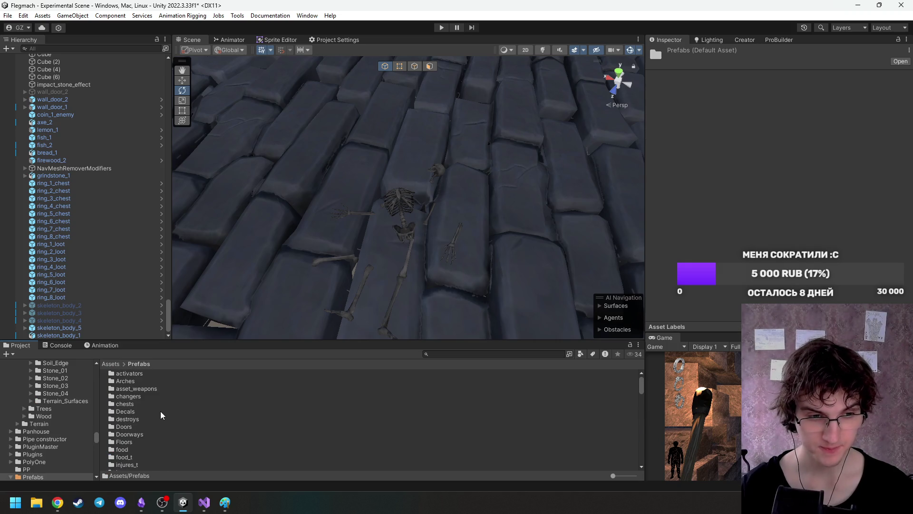
left_click(161, 414)
scroll(161, 414, "down", 3)
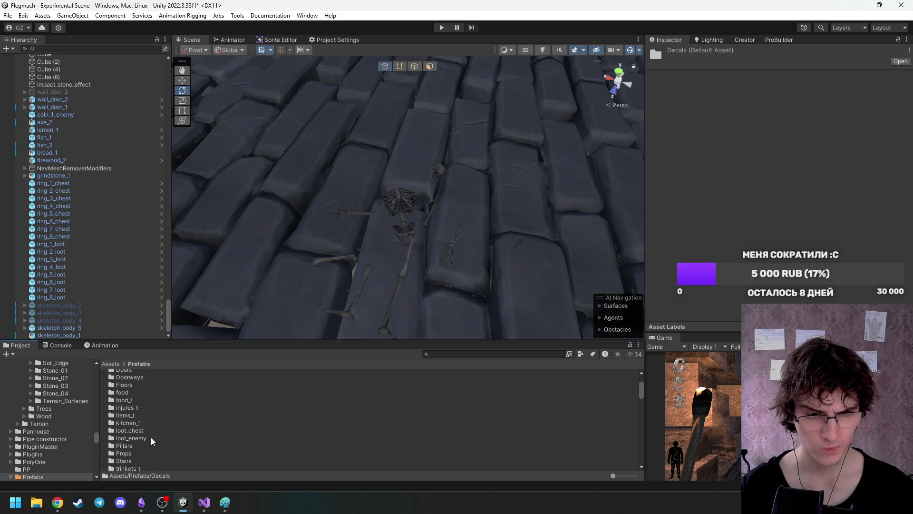
scroll(153, 439, "up", 3)
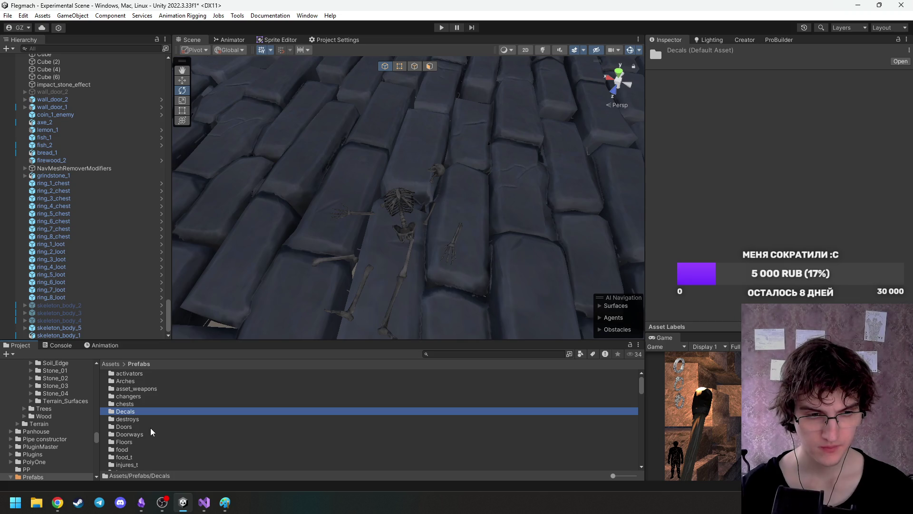
left_click(119, 365)
mouse_move(363, 289)
left_mouse_down()
mouse_move(434, 202)
mouse_move(329, 243)
mouse_move(319, 276)
left_mouse_up()
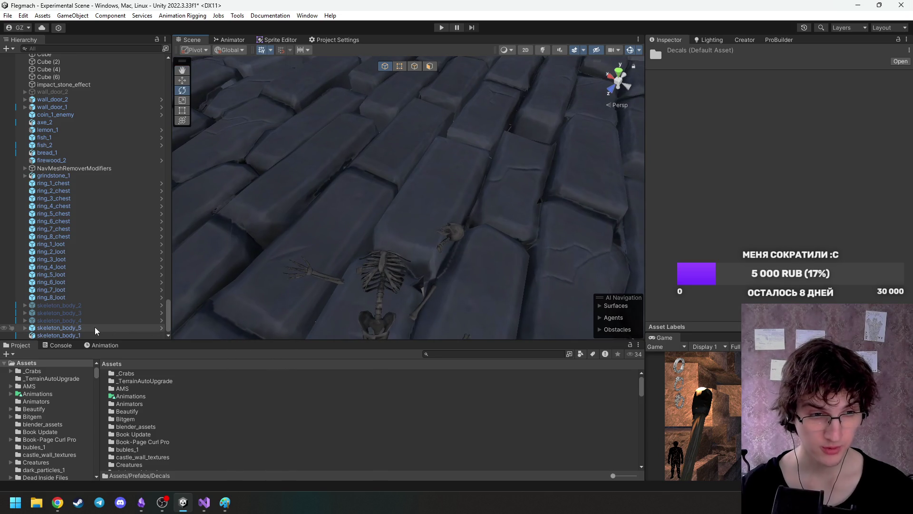
Deactivate skeleton_body_5, then frame and orbit around skeleton_body_1 to inspect it.
left_click(114, 328)
left_click(671, 52)
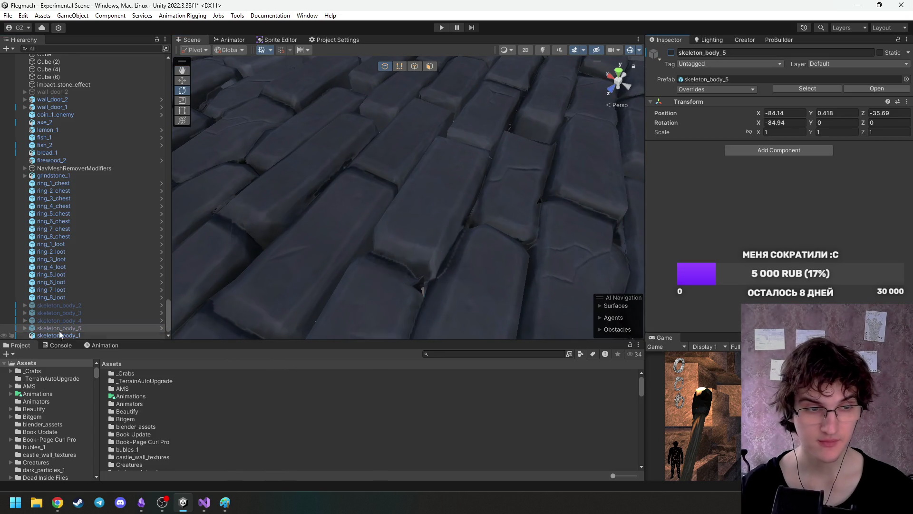
left_click(73, 336)
key("f")
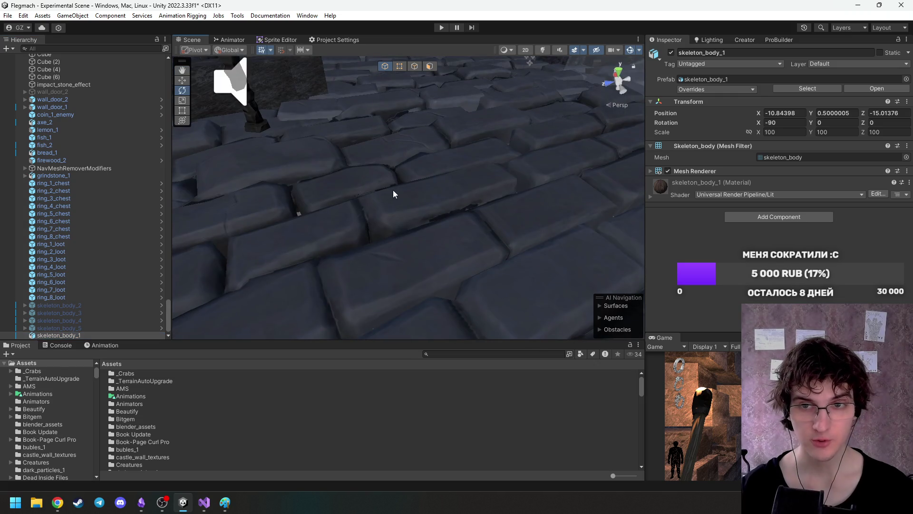
key("f")
mouse_move(394, 189)
left_mouse_down()
mouse_move(482, 118)
mouse_move(492, 209)
mouse_move(592, 195)
mouse_move(631, 170)
mouse_move(628, 180)
mouse_move(553, 179)
mouse_move(620, 181)
mouse_move(583, 196)
left_mouse_up()
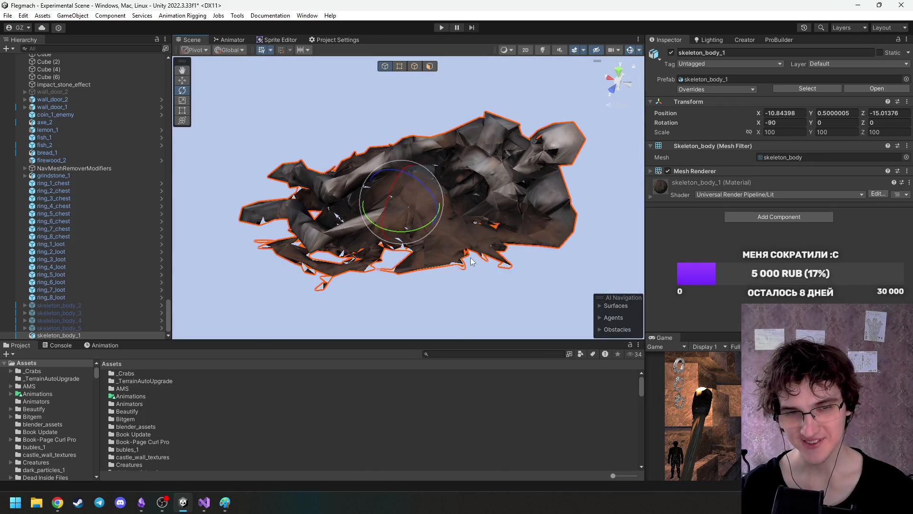
mouse_move(446, 201)
left_mouse_down()
mouse_move(502, 161)
mouse_move(576, 184)
mouse_move(375, 225)
mouse_move(478, 242)
mouse_move(459, 218)
mouse_move(475, 226)
mouse_move(302, 258)
mouse_move(220, 331)
left_mouse_up()
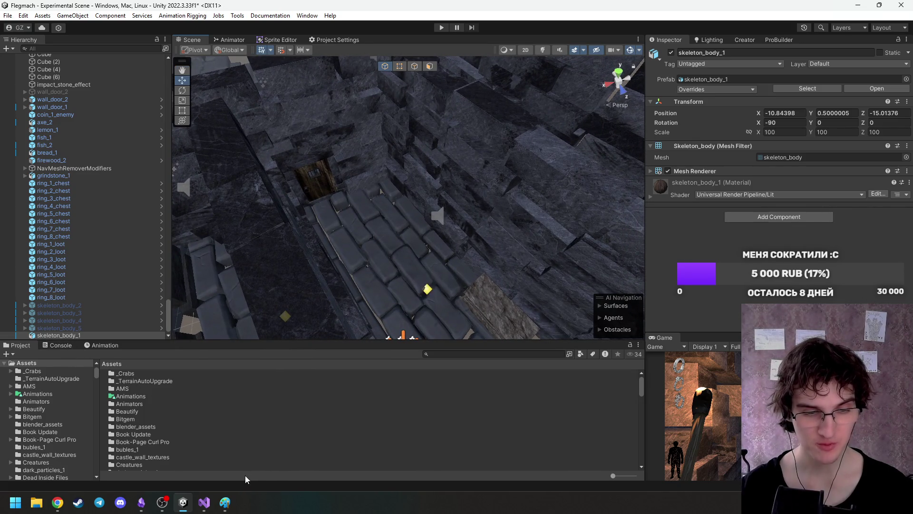
Bring up the Paint sketch of chests and arrows and close it.
left_click(222, 502)
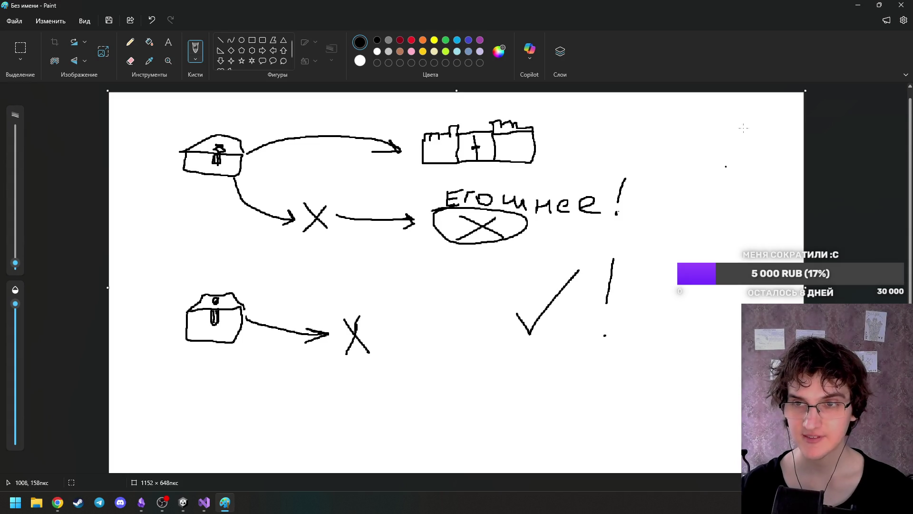
left_click(901, 5)
left_click(459, 270)
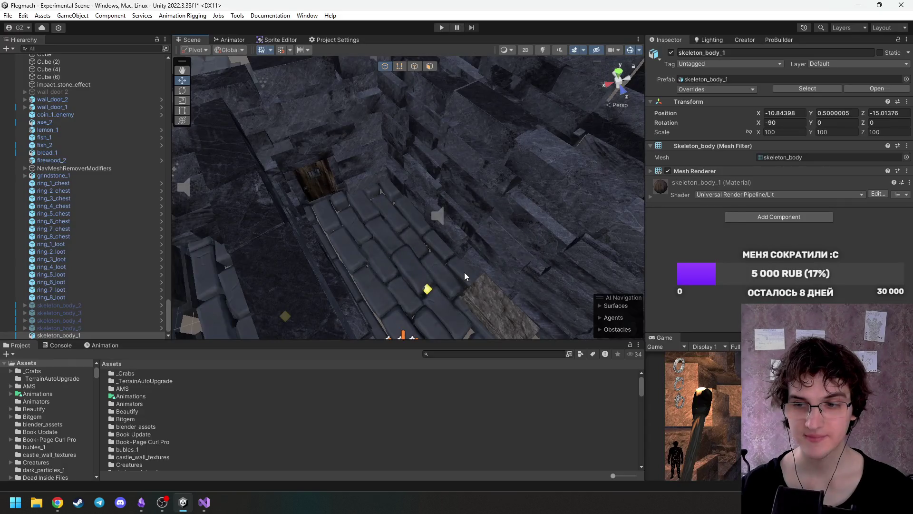
Duplicate floor slab floor_1 (4), then raise, turn and slide the copy along X.
mouse_move(367, 248)
left_mouse_down()
mouse_move(515, 229)
mouse_move(475, 236)
mouse_move(466, 250)
mouse_move(479, 220)
mouse_move(434, 177)
mouse_move(350, 212)
mouse_move(363, 199)
mouse_move(286, 178)
mouse_move(439, 184)
mouse_move(255, 149)
mouse_move(240, 180)
mouse_move(292, 216)
mouse_move(257, 238)
mouse_move(221, 198)
mouse_move(593, 205)
mouse_move(381, 192)
mouse_move(305, 177)
mouse_move(302, 204)
mouse_move(173, 205)
mouse_move(223, 255)
left_mouse_up()
left_click(399, 248)
mouse_move(399, 248)
left_mouse_down()
mouse_move(533, 259)
mouse_move(591, 226)
mouse_move(526, 216)
mouse_move(524, 238)
left_mouse_up()
mouse_move(462, 238)
left_mouse_down()
mouse_move(245, 215)
mouse_move(344, 213)
mouse_move(292, 209)
left_mouse_up()
key("ctrl+d")
mouse_move(256, 186)
left_mouse_down()
mouse_move(260, 140)
mouse_move(238, 181)
left_mouse_up()
key("e")
left_click_drag(250, 228, 384, 178)
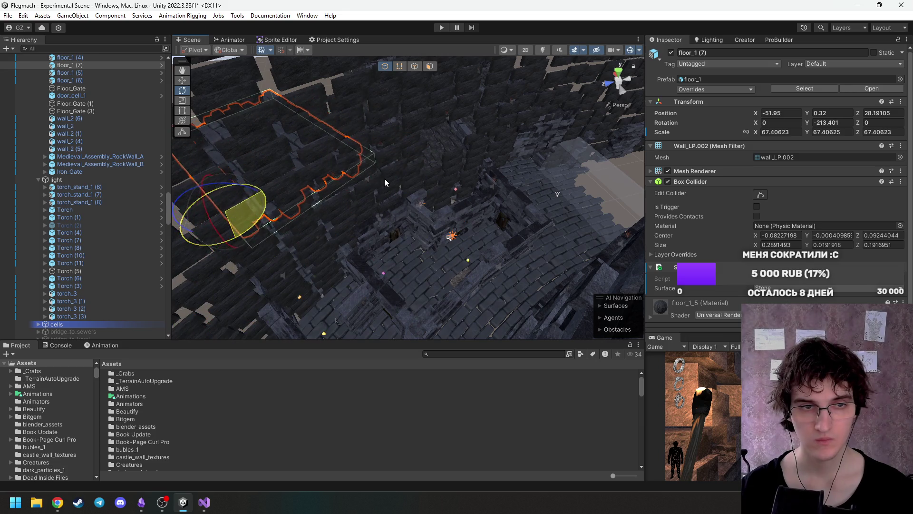
key("w")
mouse_move(244, 236)
left_mouse_down()
mouse_move(333, 290)
mouse_move(467, 315)
mouse_move(542, 218)
mouse_move(551, 177)
mouse_move(482, 204)
mouse_move(497, 204)
mouse_move(476, 200)
mouse_move(371, 238)
mouse_move(334, 240)
mouse_move(241, 216)
mouse_move(197, 265)
mouse_move(132, 305)
mouse_move(104, 193)
left_mouse_up()
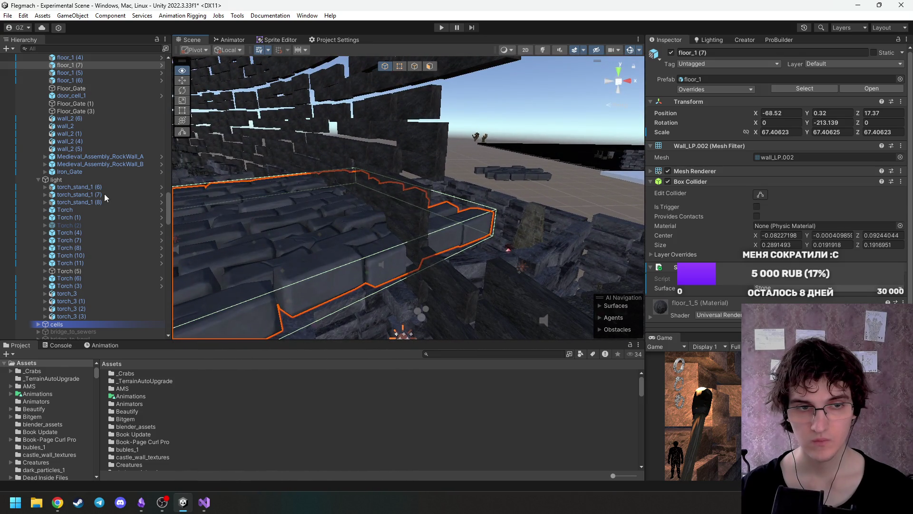
Turn floor_1 (7) to Y -280.282 and move it near (-51.67, 1.2, 8.3).
left_click_drag(304, 240, 426, 193)
key("e")
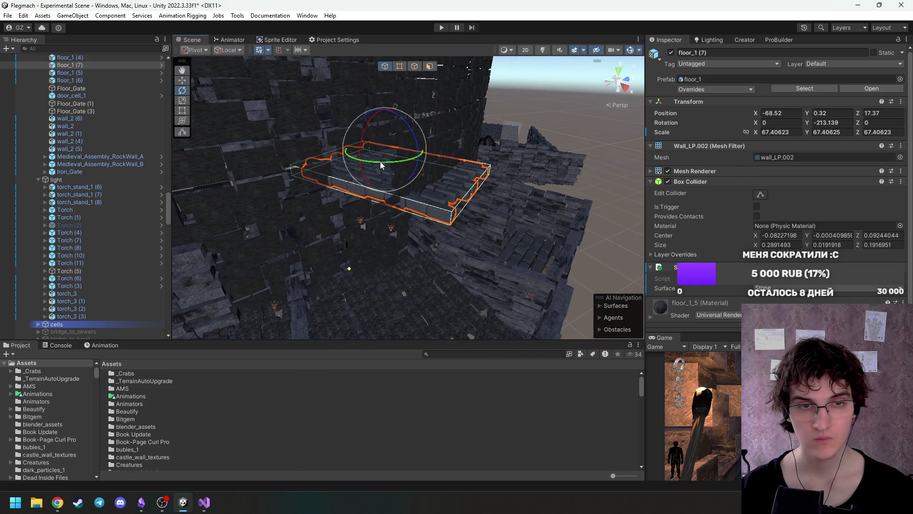
left_click_drag(381, 161, 469, 153)
key("w")
left_click_drag(415, 159, 471, 202)
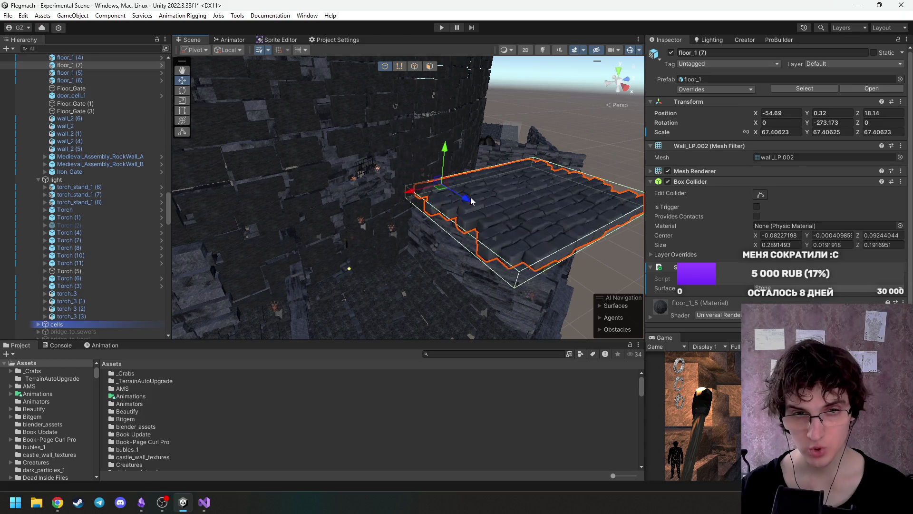
mouse_move(415, 197)
left_mouse_down()
mouse_move(307, 210)
mouse_move(353, 191)
mouse_move(383, 193)
mouse_move(383, 127)
mouse_move(379, 151)
mouse_move(371, 149)
left_mouse_up()
key("f")
key("e")
key("w")
scroll(381, 189, "up", 5)
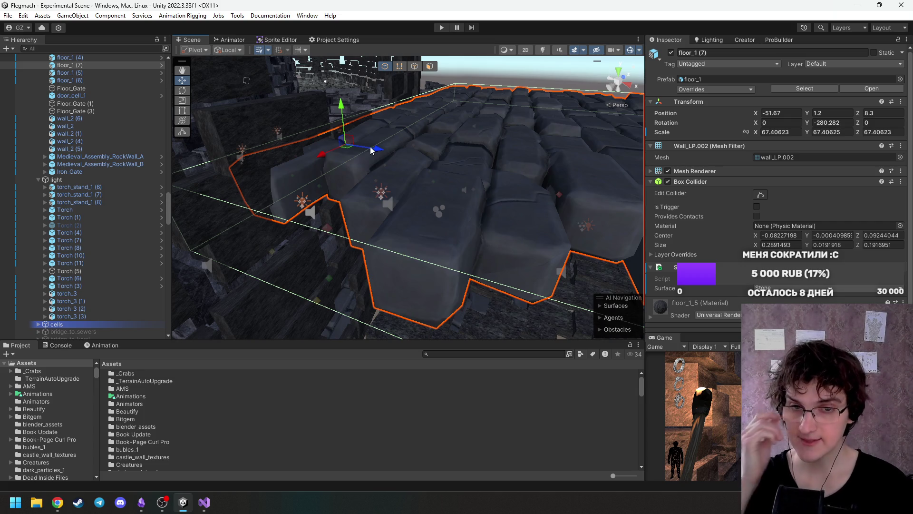
Turn floor_1 (7) to Y -286.681 and nudge it to X -51.009, Z 8.188 against the stairs.
mouse_move(357, 117)
left_mouse_down()
mouse_move(409, 123)
mouse_move(350, 160)
mouse_move(354, 183)
mouse_move(402, 176)
mouse_move(419, 154)
mouse_move(385, 176)
mouse_move(419, 159)
mouse_move(538, 147)
mouse_move(369, 180)
mouse_move(467, 171)
mouse_move(522, 181)
mouse_move(649, 233)
left_mouse_up()
key("e")
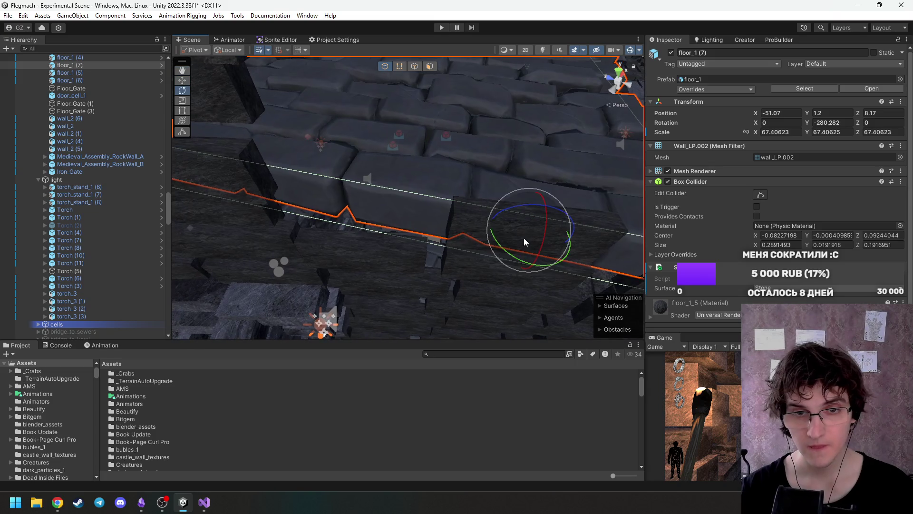
left_click_drag(515, 255, 523, 252)
key("w")
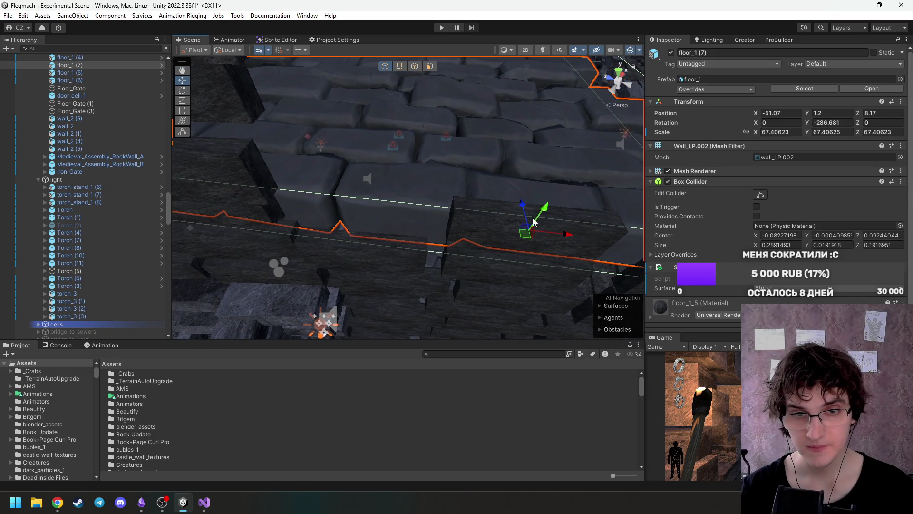
left_click_drag(522, 205, 519, 210)
mouse_move(428, 195)
left_mouse_down()
mouse_move(361, 149)
mouse_move(318, 155)
left_mouse_up()
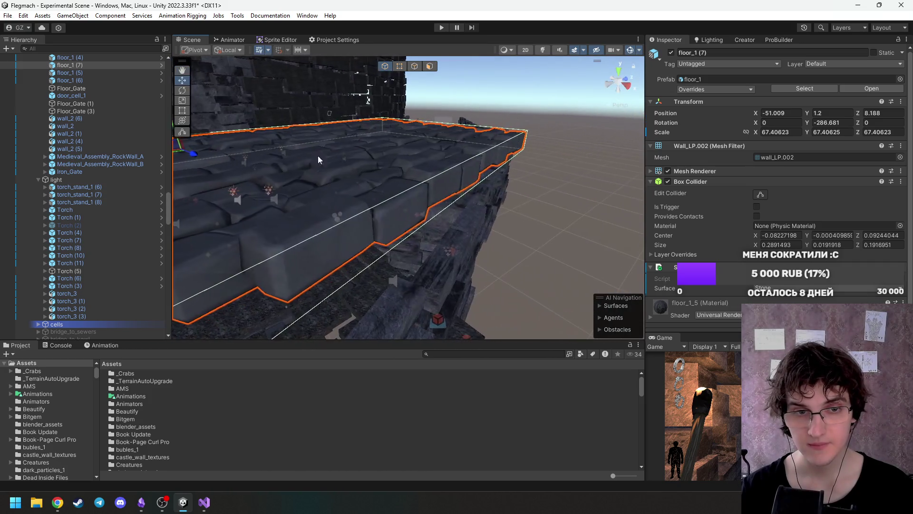
mouse_move(418, 182)
left_mouse_down()
mouse_move(472, 141)
mouse_move(494, 43)
mouse_move(481, 28)
mouse_move(324, 504)
mouse_move(310, 90)
mouse_move(529, 256)
mouse_move(583, 214)
mouse_move(267, 241)
mouse_move(416, 264)
mouse_move(370, 265)
left_mouse_up()
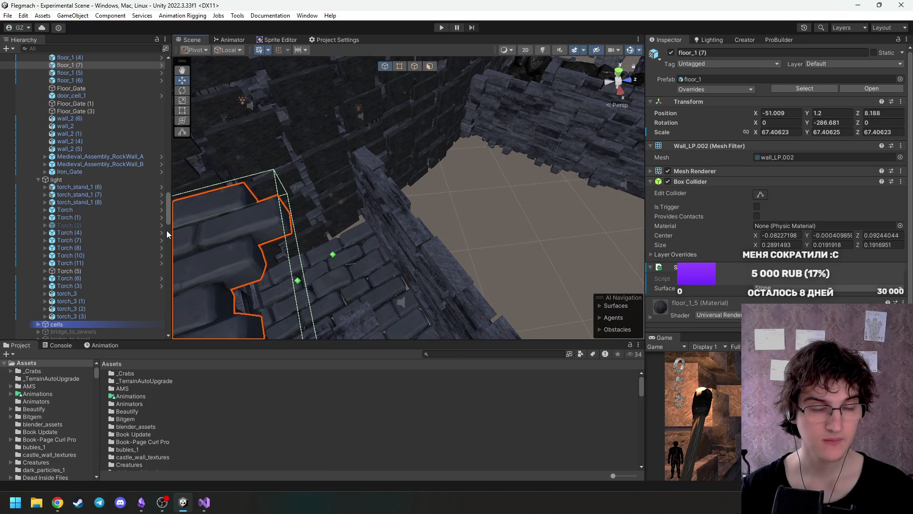
mouse_move(167, 211)
left_mouse_down()
mouse_move(185, 96)
mouse_move(178, 224)
mouse_move(185, 91)
mouse_move(163, 312)
left_mouse_up()
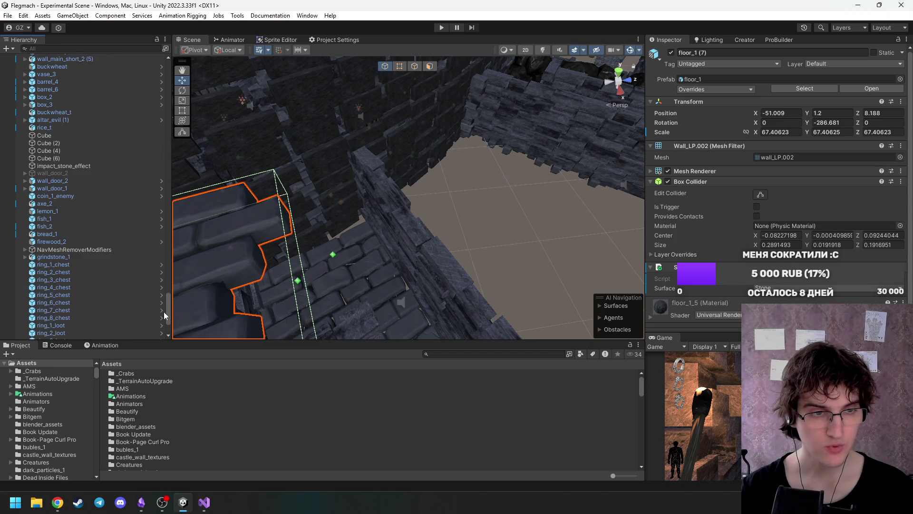
Move floor_1 (7) into the sub_interior_1 group and enable that group.
left_click(378, 227)
left_click(252, 248)
mouse_move(64, 335)
left_mouse_down()
mouse_move(99, 254)
mouse_move(112, 52)
mouse_move(98, 58)
mouse_move(94, 94)
left_mouse_up()
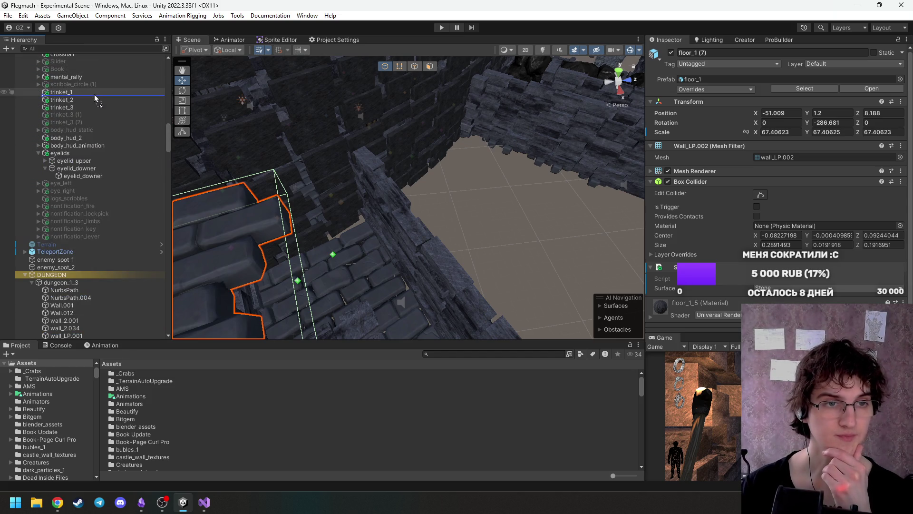
mouse_move(94, 94)
left_mouse_down()
mouse_move(101, 71)
mouse_move(90, 61)
mouse_move(118, 336)
mouse_move(120, 293)
left_mouse_up()
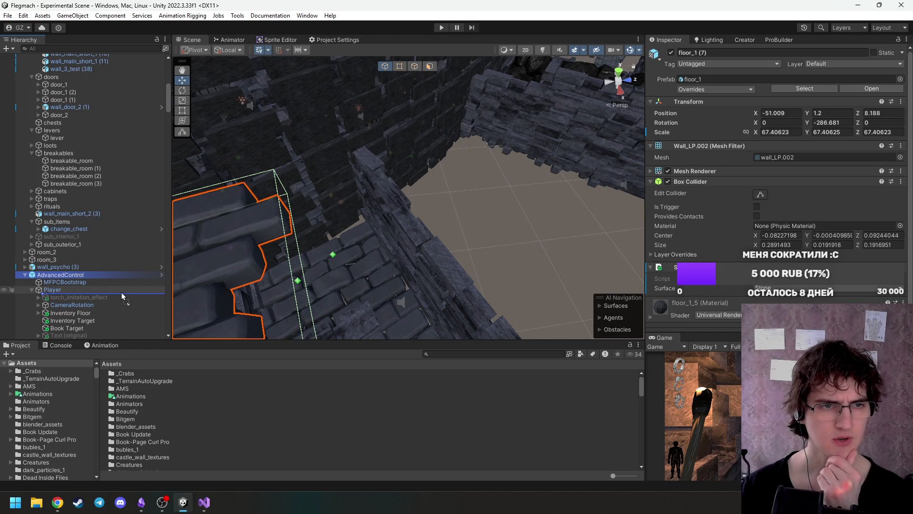
left_click_drag(121, 292, 87, 236)
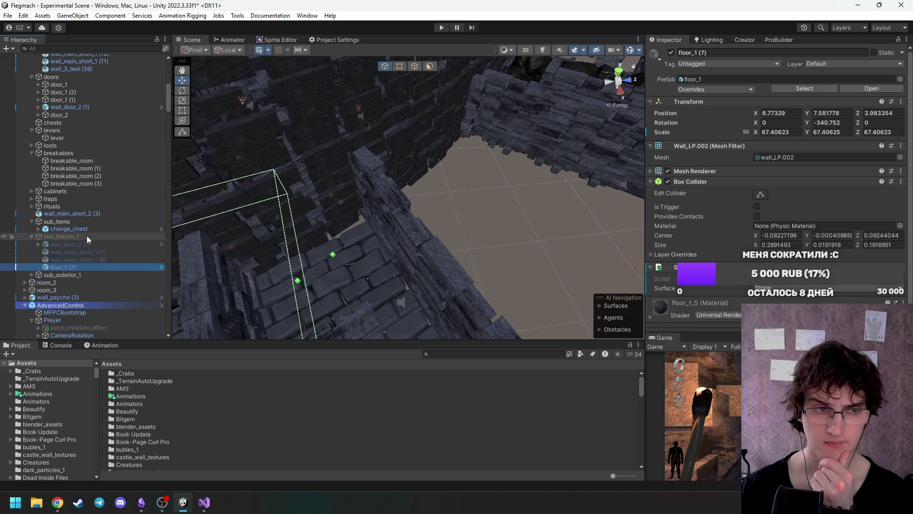
left_click(85, 236)
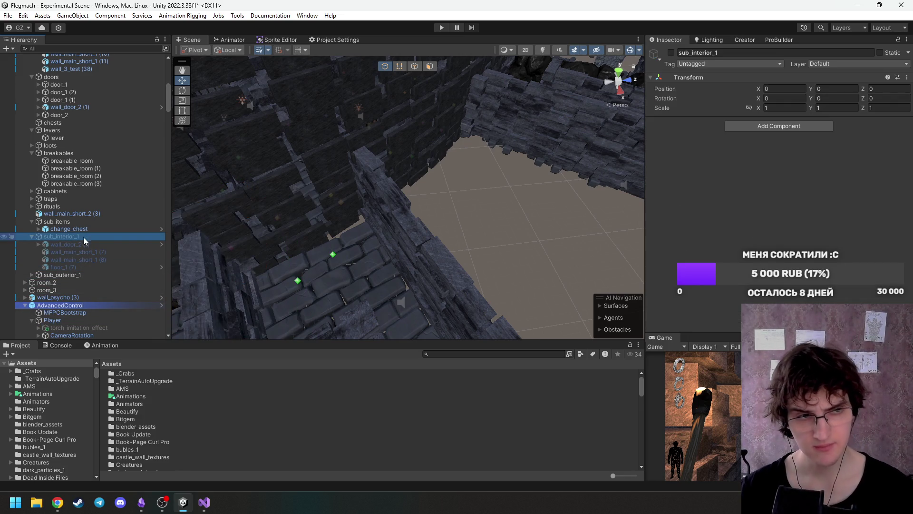
left_click(670, 52)
Delete the three old wall objects in sub_interior_1, starting from wall_door_2 (1).
left_click_drag(329, 113, 243, 177)
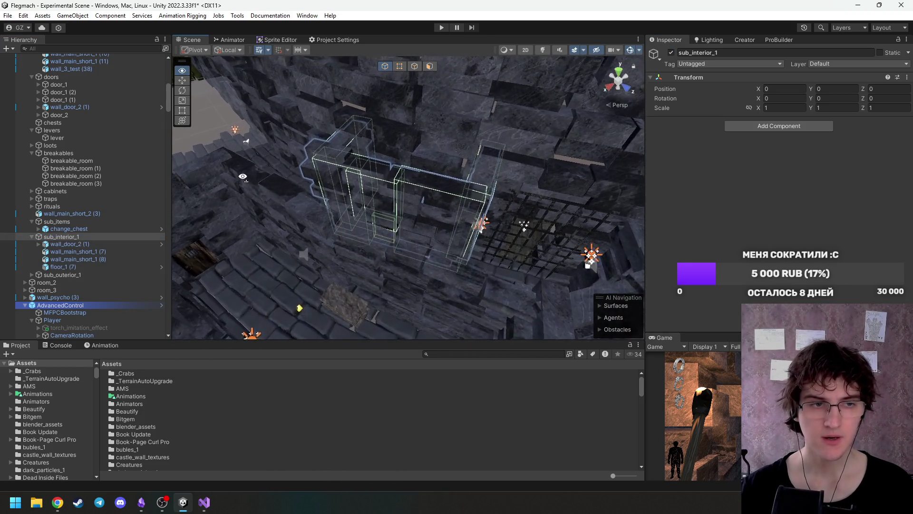
left_click(90, 244)
left_click(90, 259, "shift")
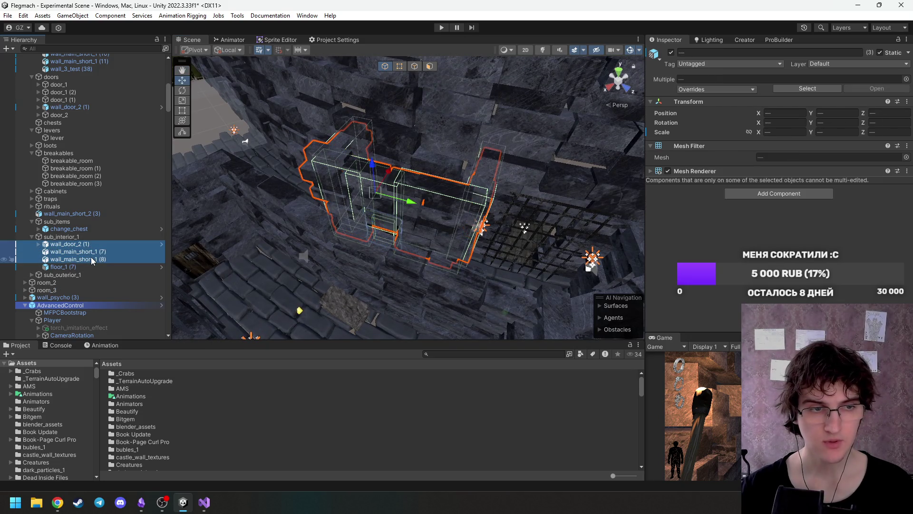
key("Delete")
mouse_move(275, 267)
left_mouse_down()
mouse_move(290, 242)
mouse_move(315, 240)
mouse_move(481, 263)
mouse_move(450, 204)
mouse_move(444, 214)
mouse_move(280, 241)
mouse_move(432, 224)
mouse_move(476, 225)
mouse_move(513, 242)
left_mouse_up()
key("ctrl+z")
key("Delete")
left_click(477, 225)
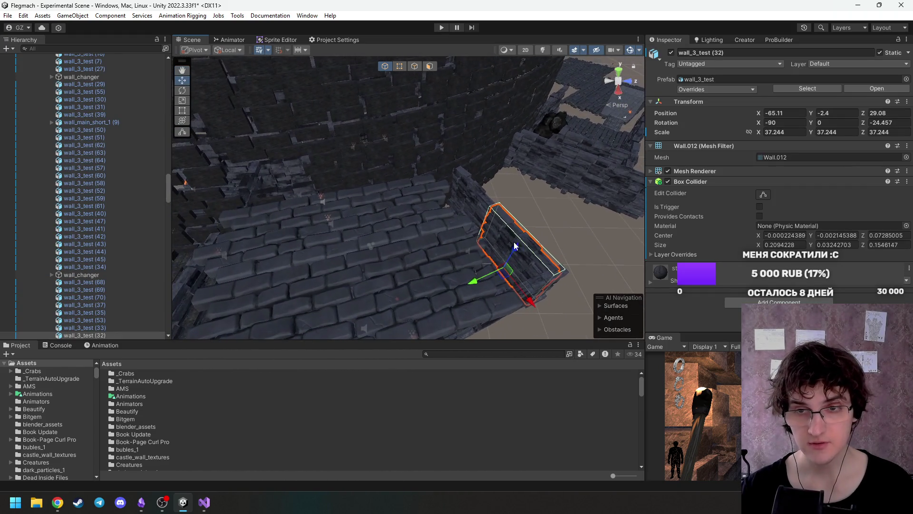
Duplicate wall_3_test (32) as wall_3_test (36) under sub_interior_1, placed near (-3.07, 7.6, 11.52).
key("ctrl+d")
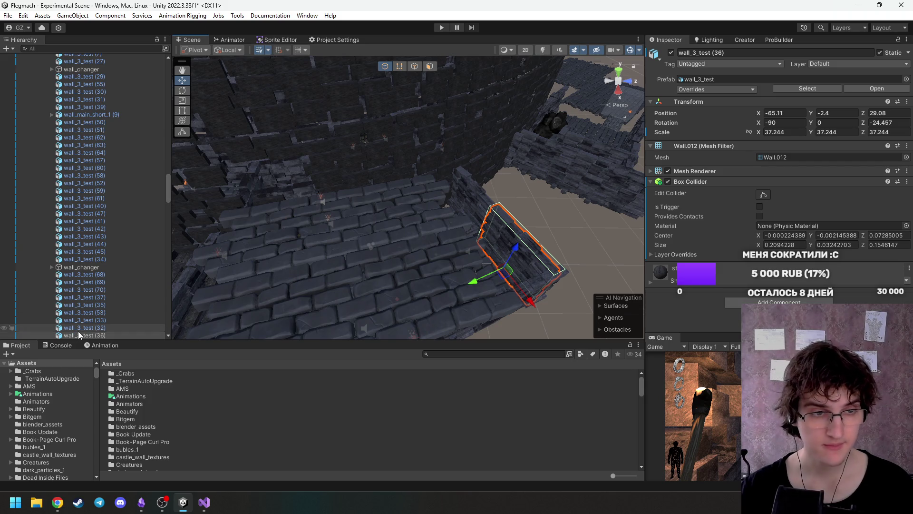
mouse_move(79, 334)
left_mouse_down()
mouse_move(119, 69)
mouse_move(103, 78)
mouse_move(118, 164)
mouse_move(111, 93)
mouse_move(180, 85)
left_mouse_up()
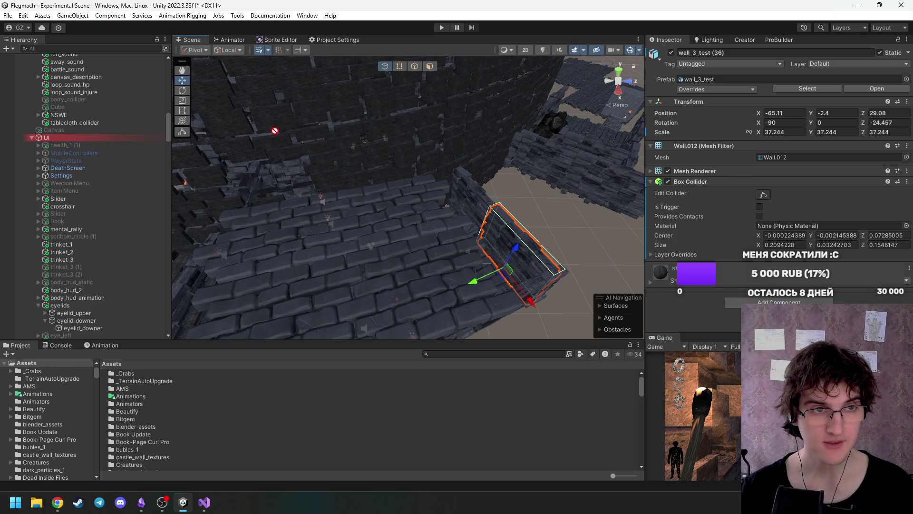
mouse_move(275, 129)
left_mouse_down()
mouse_move(104, 59)
mouse_move(90, 298)
mouse_move(96, 56)
mouse_move(102, 138)
mouse_move(62, 185)
mouse_move(87, 336)
mouse_move(95, 310)
mouse_move(73, 223)
left_mouse_up()
mouse_move(352, 258)
left_mouse_down()
mouse_move(494, 253)
mouse_move(518, 194)
left_mouse_up()
mouse_move(494, 244)
left_mouse_down()
mouse_move(395, 250)
mouse_move(430, 200)
mouse_move(467, 218)
mouse_move(470, 209)
mouse_move(444, 204)
mouse_move(482, 189)
mouse_move(451, 210)
left_mouse_up()
mouse_move(449, 275)
left_mouse_down()
mouse_move(408, 233)
mouse_move(417, 231)
left_mouse_up()
scroll(417, 231, "up", 3)
Tilt wall_3_test (36) to about -73.6° on Z and shift it along the floor.
key("e")
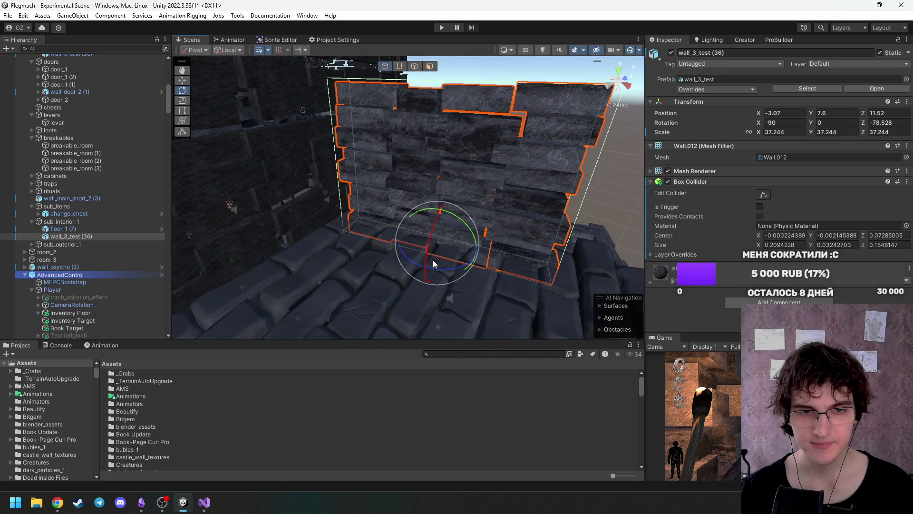
mouse_move(440, 268)
left_mouse_down()
mouse_move(430, 264)
mouse_move(433, 250)
mouse_move(440, 273)
mouse_move(443, 227)
mouse_move(411, 236)
mouse_move(533, 233)
mouse_move(538, 205)
mouse_move(476, 204)
mouse_move(461, 244)
mouse_move(471, 250)
mouse_move(505, 211)
mouse_move(290, 196)
left_mouse_up()
key("w")
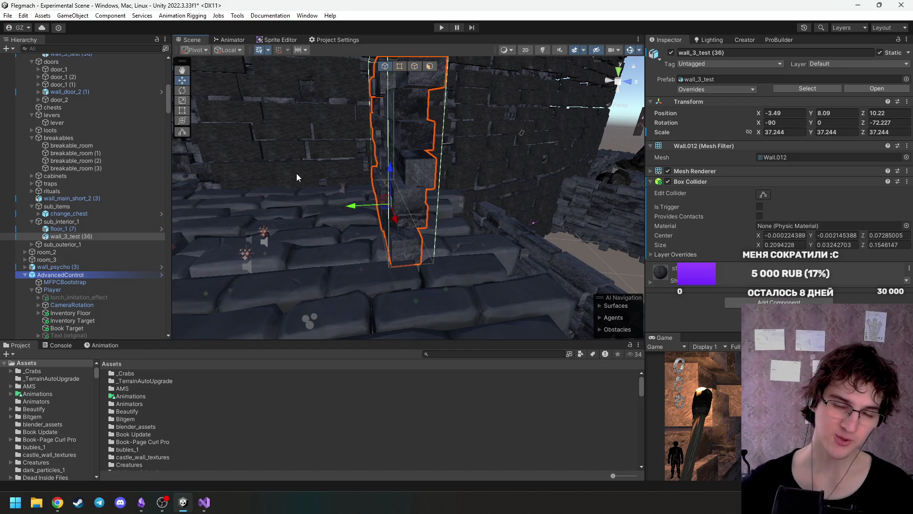
mouse_move(352, 209)
left_mouse_down()
mouse_move(376, 200)
mouse_move(598, 225)
mouse_move(360, 210)
mouse_move(528, 198)
mouse_move(513, 188)
left_mouse_up()
Duplicate it into wall_3_test (37) beside it and select both walls.
key("ctrl+d")
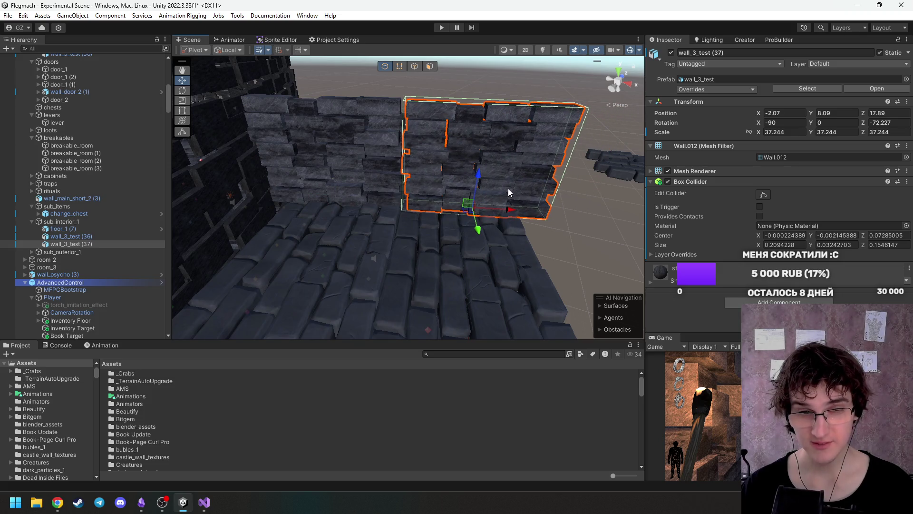
mouse_move(509, 192)
left_mouse_down()
mouse_move(399, 174)
mouse_move(446, 194)
mouse_move(434, 196)
mouse_move(425, 229)
mouse_move(412, 224)
mouse_move(435, 221)
left_mouse_up()
left_click(399, 175, "shift")
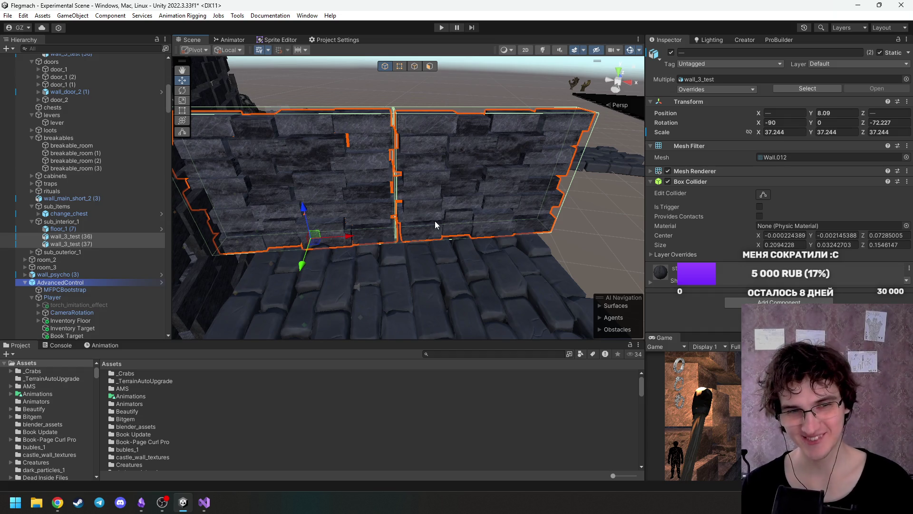
mouse_move(428, 245)
left_mouse_down()
mouse_move(290, 217)
mouse_move(431, 216)
mouse_move(419, 217)
left_mouse_up()
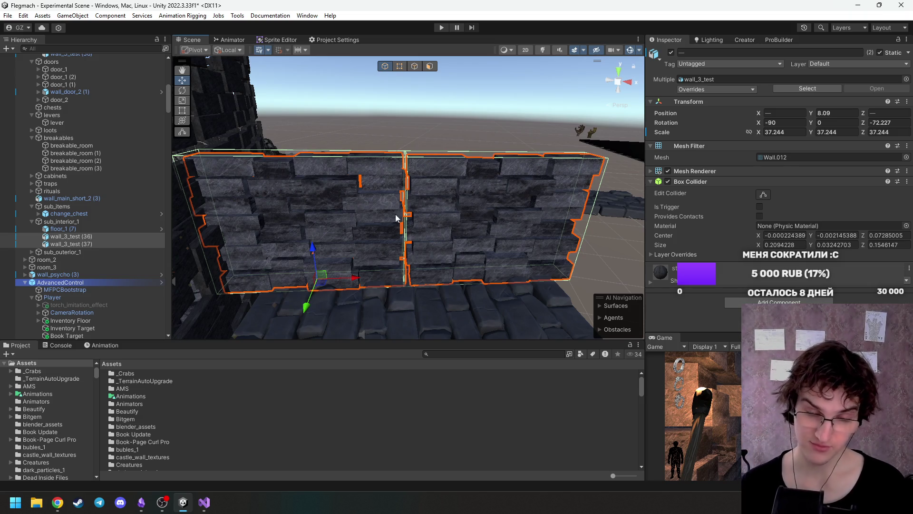
mouse_move(358, 243)
left_mouse_down()
mouse_move(442, 259)
mouse_move(440, 224)
mouse_move(430, 250)
mouse_move(263, 243)
left_mouse_up()
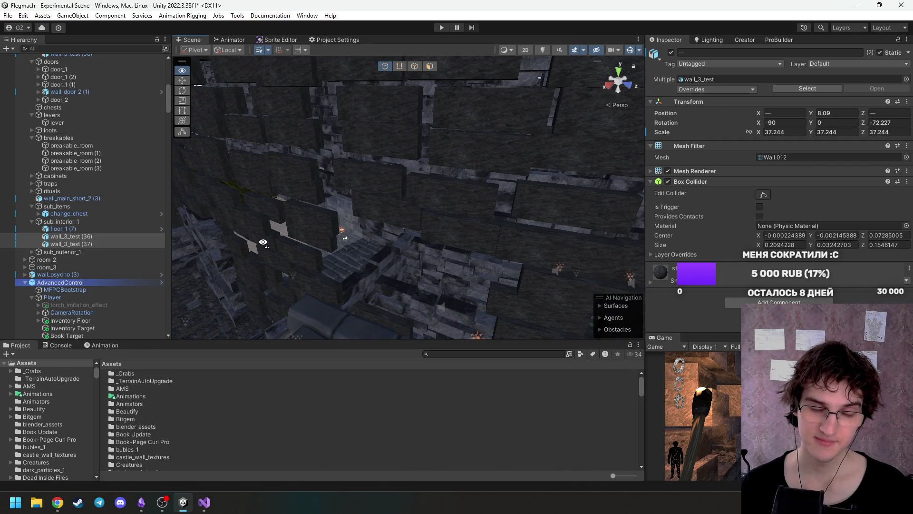
Lower the view to check the two walls on the floor, then switch to the web browser.
mouse_move(263, 242)
left_mouse_down()
mouse_move(272, 289)
mouse_move(408, 286)
left_mouse_up()
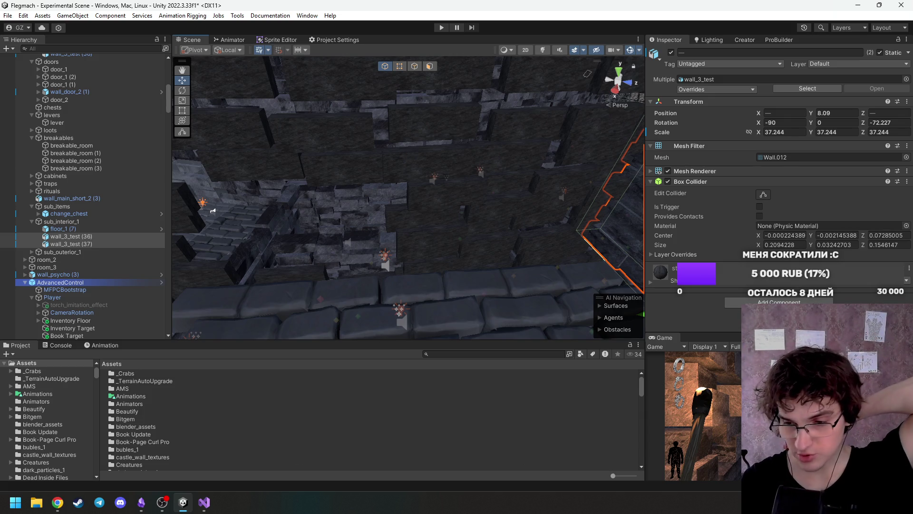
key("alt+Tab")
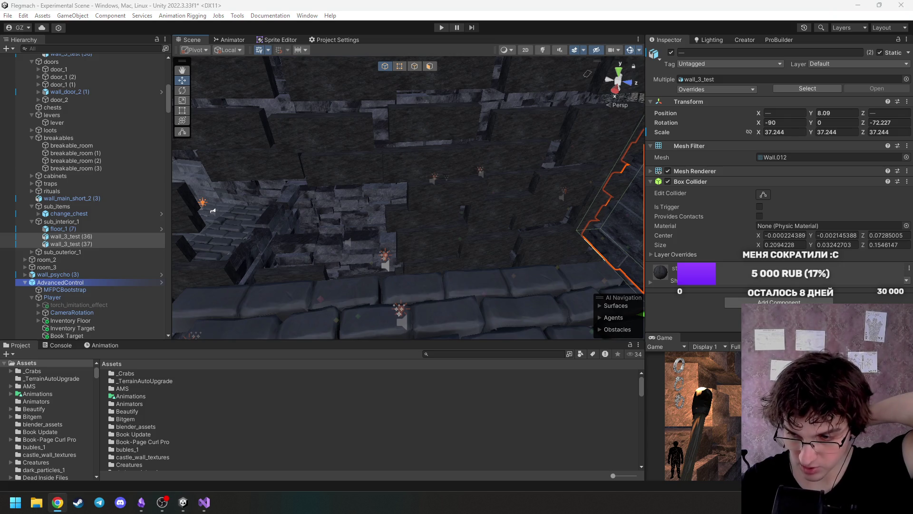
key("alt+Tab")
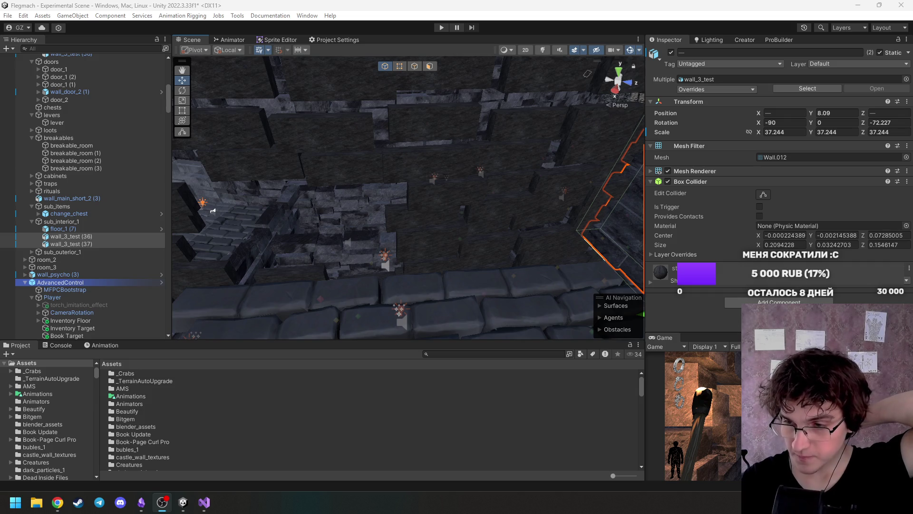
key("alt+Tab")
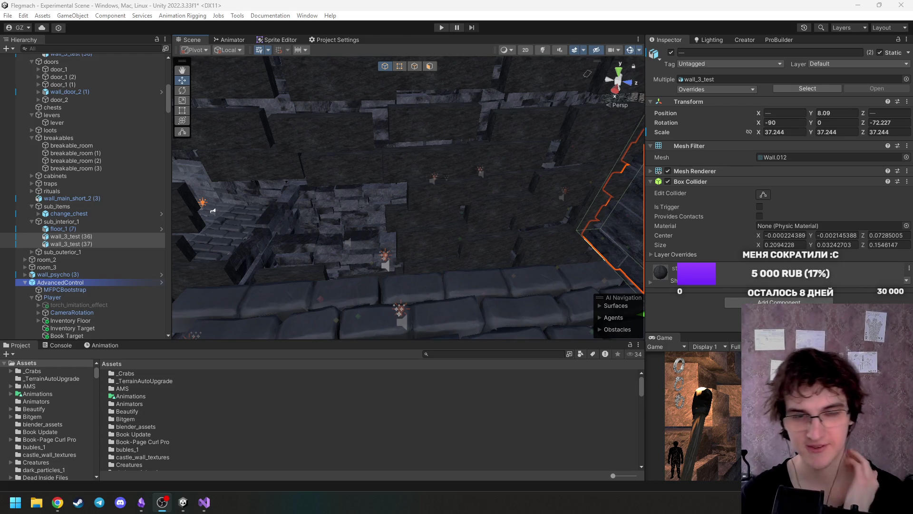
Create wall copies wall_3_test (38) and (39), rotating and sliding the first toward the room's front.
mouse_move(428, 238)
left_mouse_down()
mouse_move(564, 202)
mouse_move(536, 231)
mouse_move(473, 235)
mouse_move(378, 213)
mouse_move(496, 216)
mouse_move(426, 256)
mouse_move(453, 285)
mouse_move(579, 261)
mouse_move(475, 269)
left_mouse_up()
left_click(511, 204)
key("ctrl+d")
key("e")
key("w")
mouse_move(401, 283)
left_mouse_down()
mouse_move(398, 315)
mouse_move(443, 291)
mouse_move(340, 326)
mouse_move(295, 318)
mouse_move(475, 252)
mouse_move(510, 218)
mouse_move(620, 264)
mouse_move(545, 213)
mouse_move(400, 218)
mouse_move(485, 198)
mouse_move(350, 187)
mouse_move(311, 261)
mouse_move(329, 285)
left_mouse_up()
key("ctrl+d")
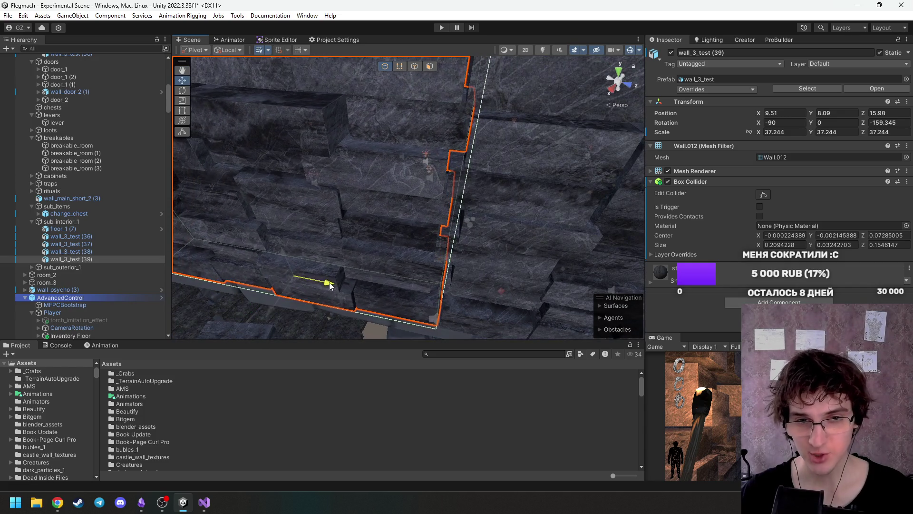
mouse_move(443, 253)
left_mouse_down()
mouse_move(363, 206)
mouse_move(550, 238)
mouse_move(626, 232)
mouse_move(506, 230)
left_mouse_up()
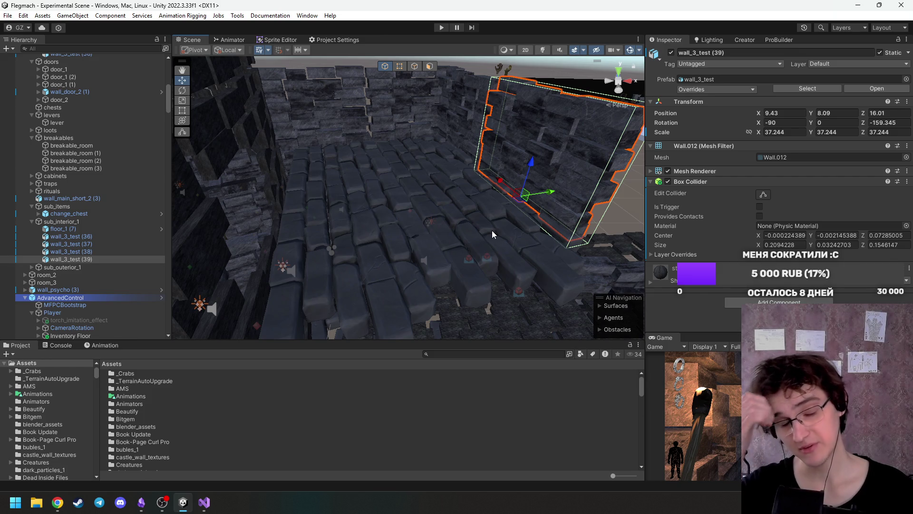
mouse_move(492, 238)
left_mouse_down()
mouse_move(525, 219)
mouse_move(475, 224)
mouse_move(514, 235)
mouse_move(572, 221)
left_mouse_up()
Add a third copy, wall_3_test (40), rotated and moved to (11.18, 8.09, 10.79).
key("ctrl+d")
key("e")
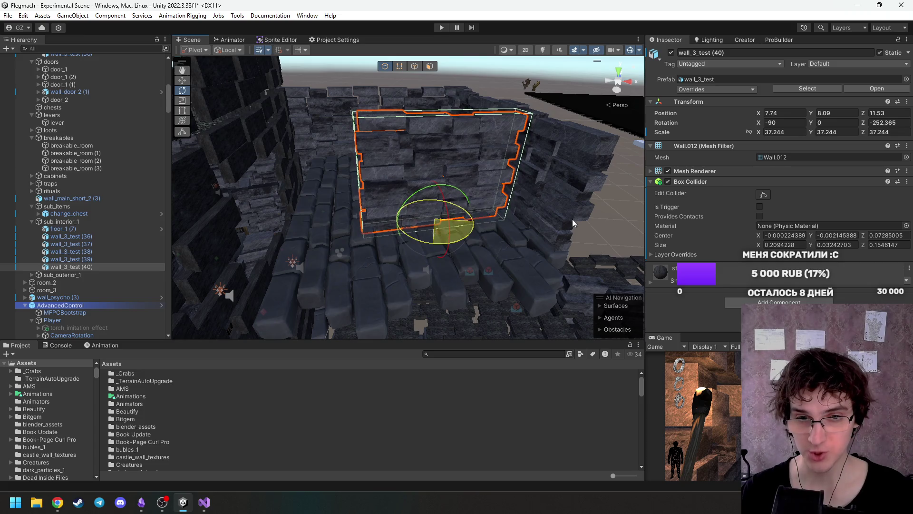
key("w")
mouse_move(425, 205)
left_mouse_down()
mouse_move(452, 245)
mouse_move(460, 240)
mouse_move(333, 248)
mouse_move(320, 218)
mouse_move(400, 249)
mouse_move(475, 240)
mouse_move(336, 238)
mouse_move(408, 218)
mouse_move(466, 253)
mouse_move(406, 261)
mouse_move(306, 251)
mouse_move(367, 287)
mouse_move(467, 246)
mouse_move(391, 227)
mouse_move(234, 239)
mouse_move(477, 253)
mouse_move(620, 182)
mouse_move(505, 281)
mouse_move(416, 244)
mouse_move(436, 181)
mouse_move(428, 200)
mouse_move(204, 266)
left_mouse_up()
scroll(460, 241, "down", 5)
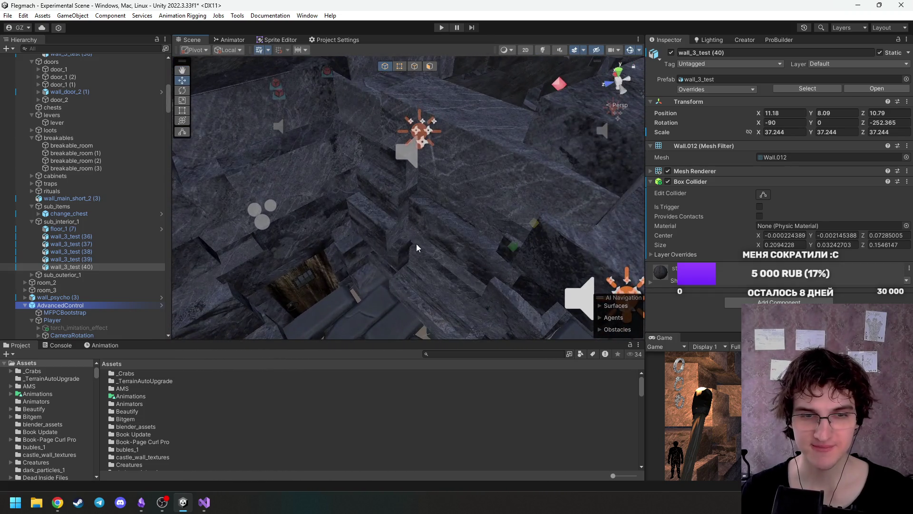
left_click(416, 243)
Move wall_main_short_1 (11) into the sub_interior_1 group.
scroll(95, 128, "up", 3)
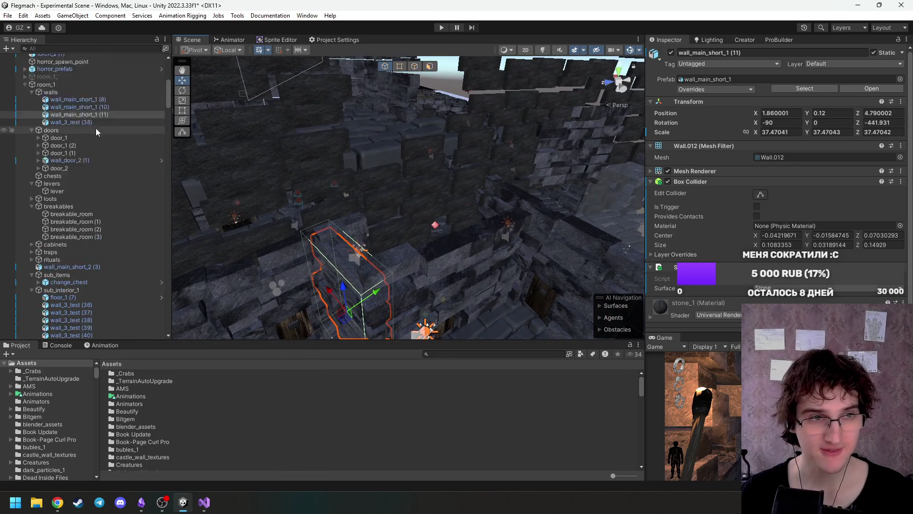
scroll(102, 162, "up", 3)
mouse_move(87, 169)
left_mouse_down()
mouse_move(89, 209)
mouse_move(190, 237)
mouse_move(184, 247)
left_mouse_up()
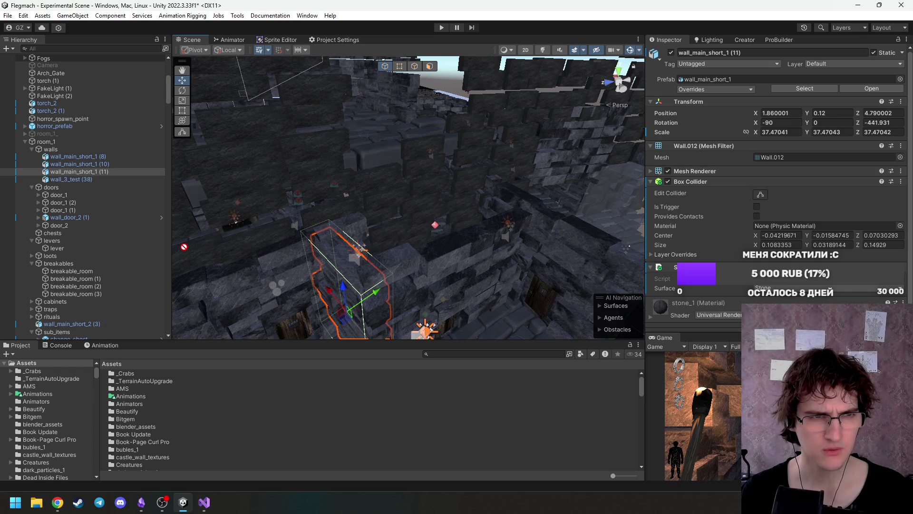
mouse_move(184, 246)
left_mouse_down()
mouse_move(100, 325)
mouse_move(115, 299)
mouse_move(181, 264)
mouse_move(78, 210)
left_mouse_up()
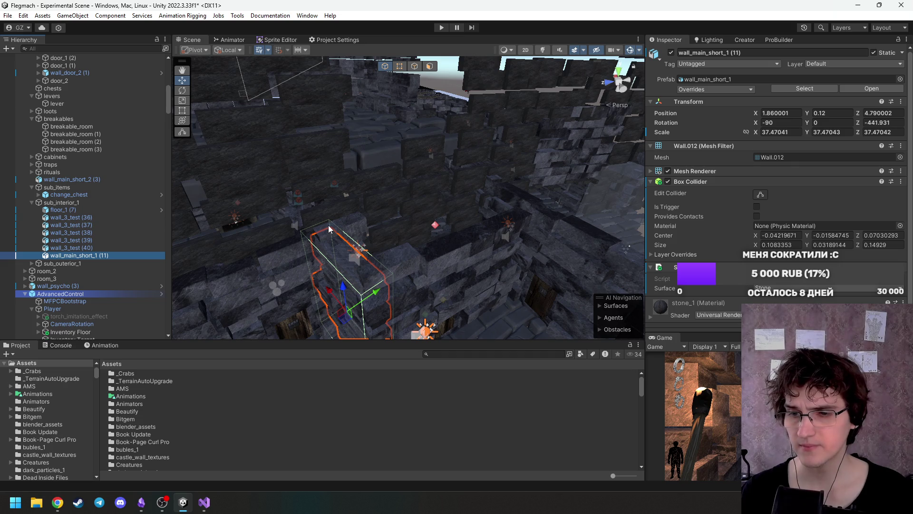
Raise the wall to height 7.94, place it near (10.413, 7.94, 6.794) and turn it about 11°.
left_click_drag(344, 290, 345, 138)
mouse_move(355, 224)
left_mouse_down()
mouse_move(458, 204)
mouse_move(500, 181)
mouse_move(499, 271)
mouse_move(497, 212)
mouse_move(601, 216)
left_mouse_up()
mouse_move(479, 229)
left_mouse_down()
mouse_move(356, 218)
mouse_move(414, 190)
mouse_move(397, 234)
left_mouse_up()
key("e")
mouse_move(357, 319)
left_mouse_down()
mouse_move(355, 334)
mouse_move(346, 328)
left_mouse_up()
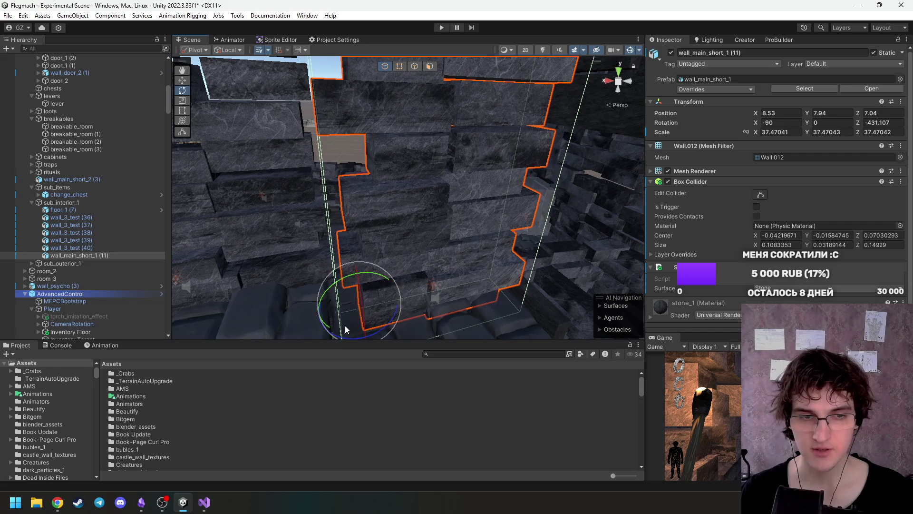
mouse_move(354, 284)
left_mouse_down()
mouse_move(352, 235)
mouse_move(369, 280)
mouse_move(316, 286)
mouse_move(350, 199)
mouse_move(284, 171)
mouse_move(255, 204)
mouse_move(326, 262)
mouse_move(414, 271)
mouse_move(395, 284)
mouse_move(282, 279)
left_mouse_up()
key("e")
key("w")
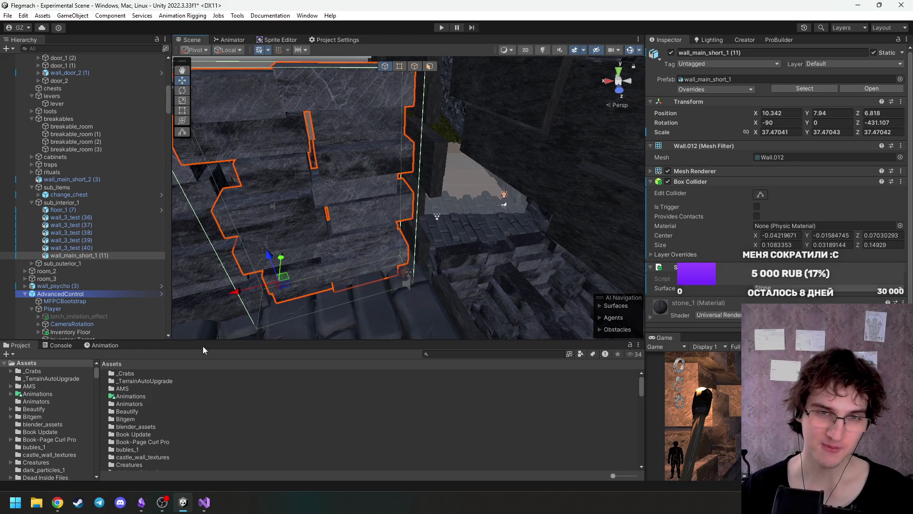
mouse_move(435, 276)
left_mouse_down()
mouse_move(435, 205)
mouse_move(479, 241)
mouse_move(580, 239)
mouse_move(526, 252)
mouse_move(354, 260)
left_mouse_up()
scroll(406, 208, "up", 3)
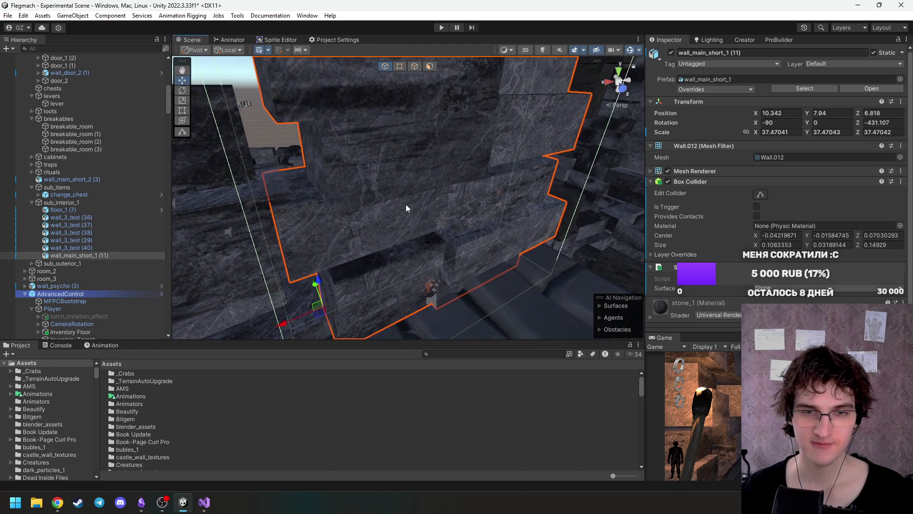
mouse_move(407, 208)
left_mouse_down()
mouse_move(499, 179)
mouse_move(356, 98)
mouse_move(320, 118)
mouse_move(338, 223)
mouse_move(513, 301)
mouse_move(555, 289)
mouse_move(577, 216)
mouse_move(535, 175)
mouse_move(408, 182)
mouse_move(428, 195)
mouse_move(421, 198)
mouse_move(468, 177)
mouse_move(363, 176)
mouse_move(268, 196)
mouse_move(419, 167)
mouse_move(400, 185)
mouse_move(513, 175)
mouse_move(297, 183)
mouse_move(267, 195)
left_mouse_up()
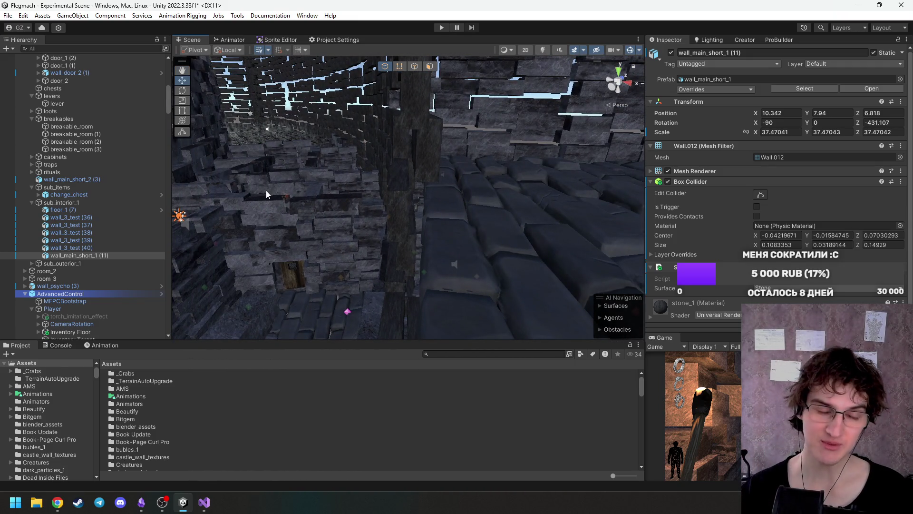
mouse_move(426, 176)
left_mouse_down()
mouse_move(376, 170)
mouse_move(423, 161)
mouse_move(505, 192)
mouse_move(661, 225)
mouse_move(720, 220)
mouse_move(547, 238)
mouse_move(458, 260)
mouse_move(395, 235)
left_mouse_up()
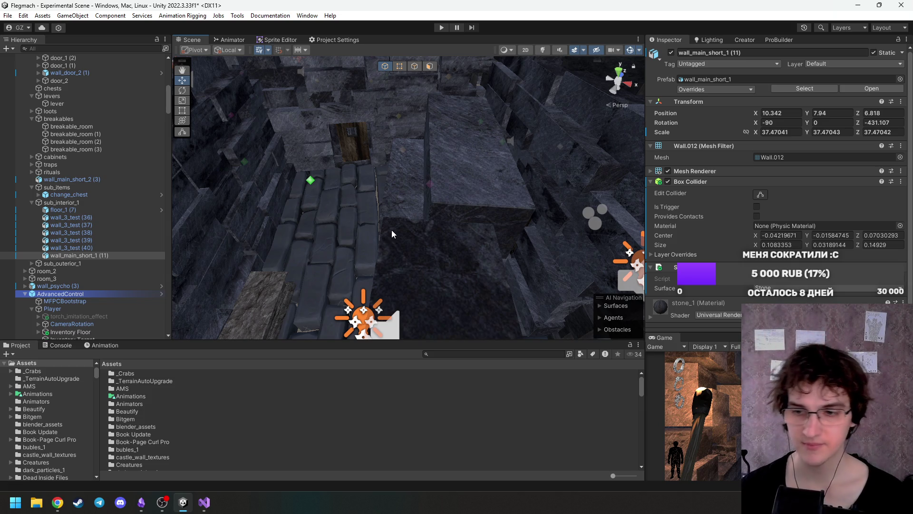
mouse_move(383, 210)
left_mouse_down()
mouse_move(367, 198)
mouse_move(442, 151)
mouse_move(512, 161)
left_mouse_up()
key("s")
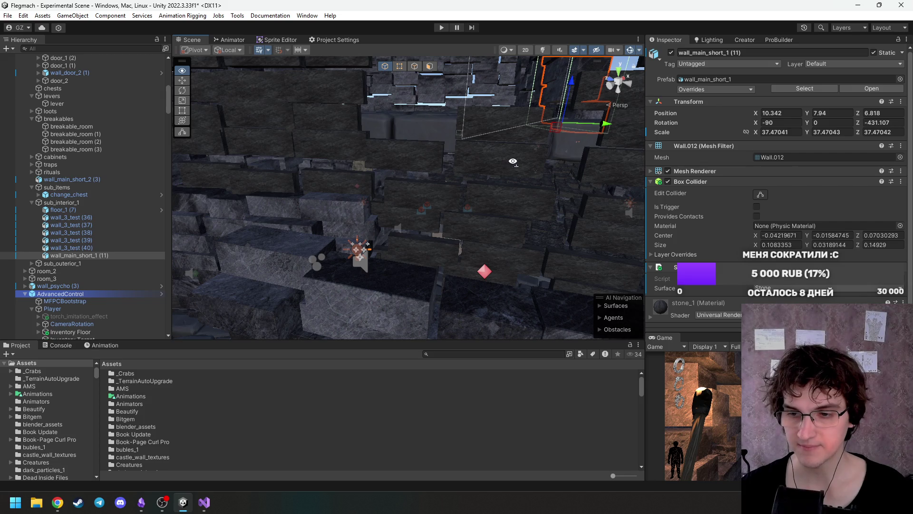
mouse_move(513, 162)
left_mouse_down()
mouse_move(216, 229)
mouse_move(347, 255)
mouse_move(556, 159)
mouse_move(604, 108)
mouse_move(526, 209)
mouse_move(260, 138)
mouse_move(416, 155)
mouse_move(413, 177)
mouse_move(453, 174)
mouse_move(426, 158)
mouse_move(492, 183)
mouse_move(450, 193)
mouse_move(494, 183)
mouse_move(589, 199)
mouse_move(527, 180)
mouse_move(629, 176)
mouse_move(390, 176)
mouse_move(357, 203)
mouse_move(367, 191)
mouse_move(460, 172)
mouse_move(447, 181)
left_mouse_up()
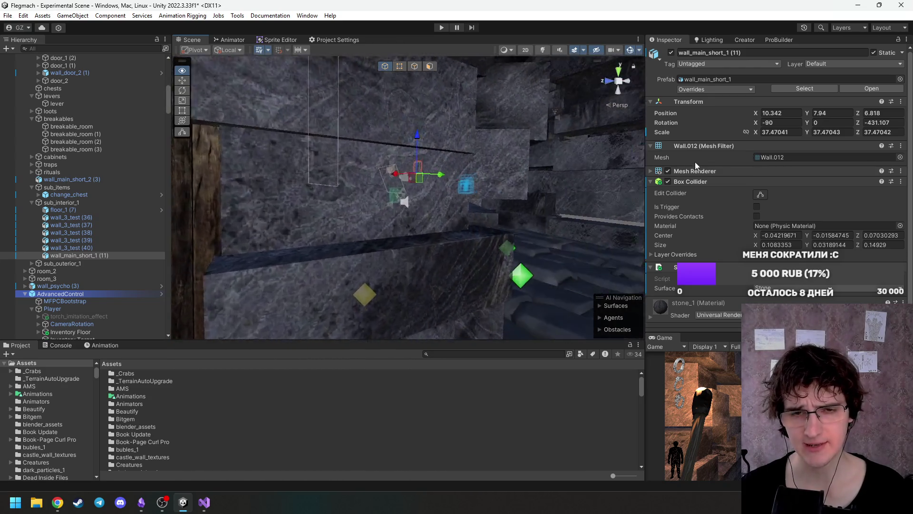
key("Up")
left_click_drag(547, 119, 550, 107)
left_click(103, 48)
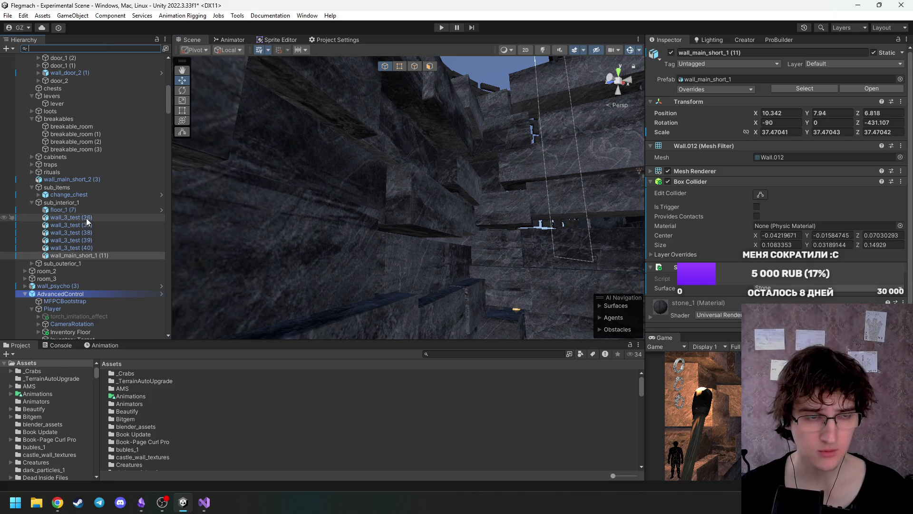
scroll(87, 218, "up", 3)
scroll(87, 218, "up", 3)
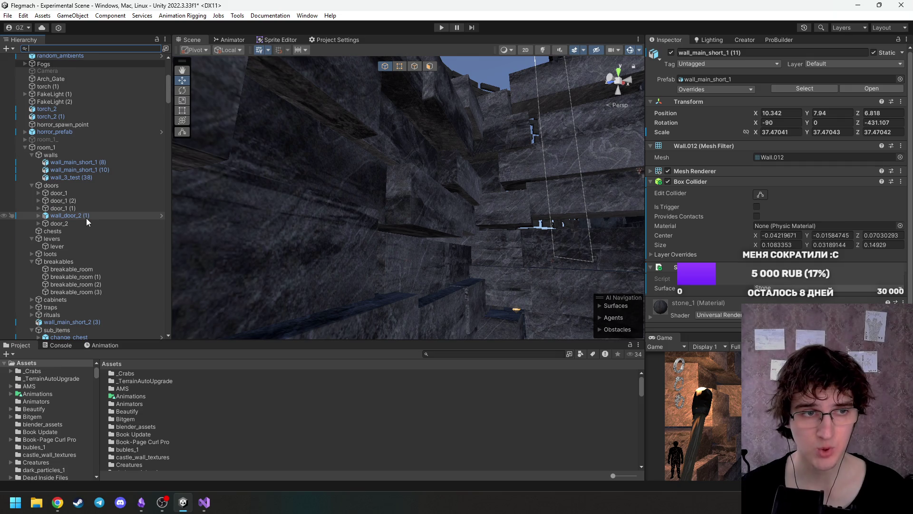
scroll(88, 219, "down", 10)
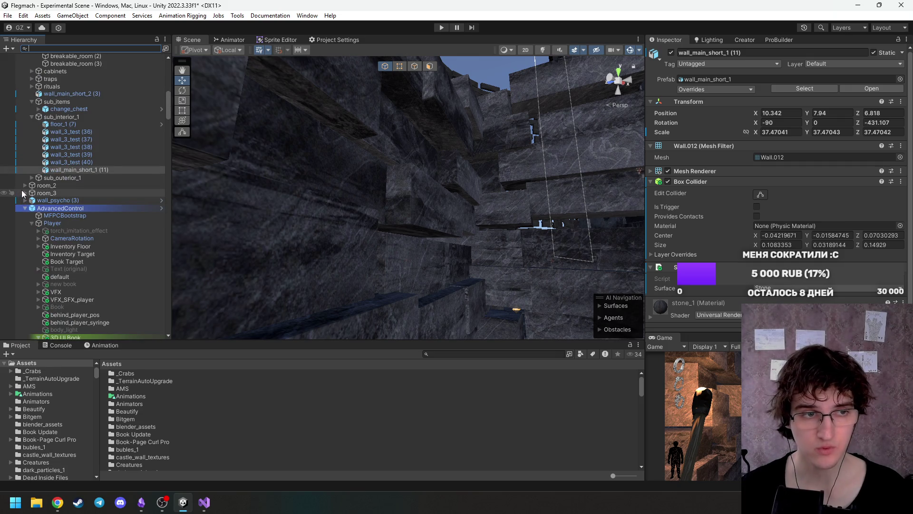
left_click(24, 192)
scroll(66, 214, "down", 2)
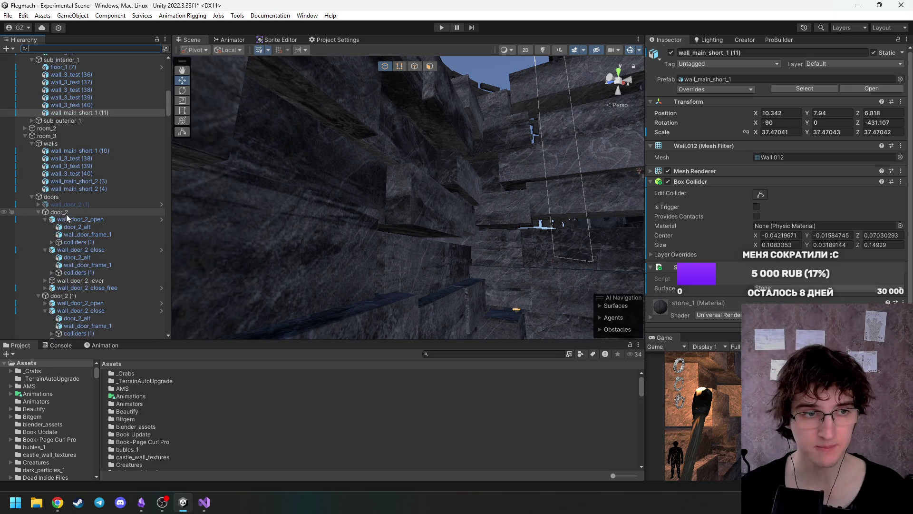
left_click(25, 136, "alt")
left_click(24, 136)
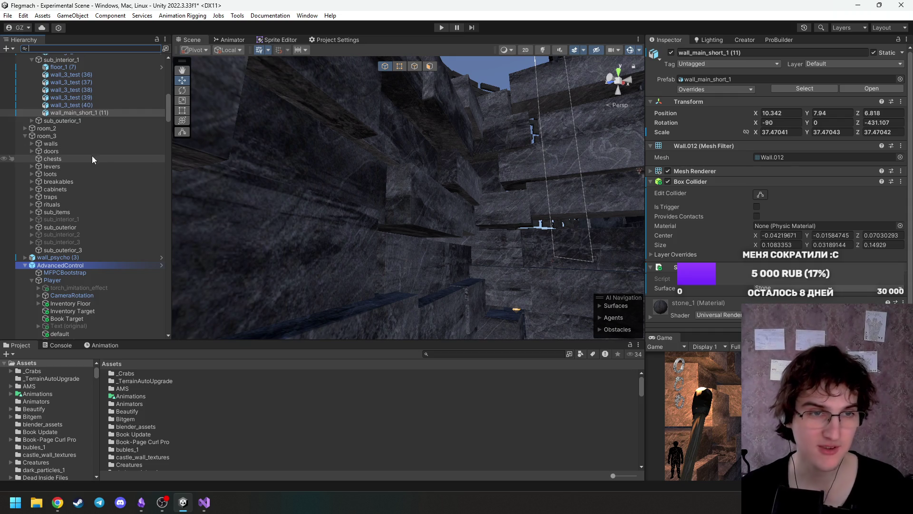
mouse_move(305, 195)
left_mouse_down()
mouse_move(384, 209)
mouse_move(322, 210)
mouse_move(370, 222)
left_mouse_up()
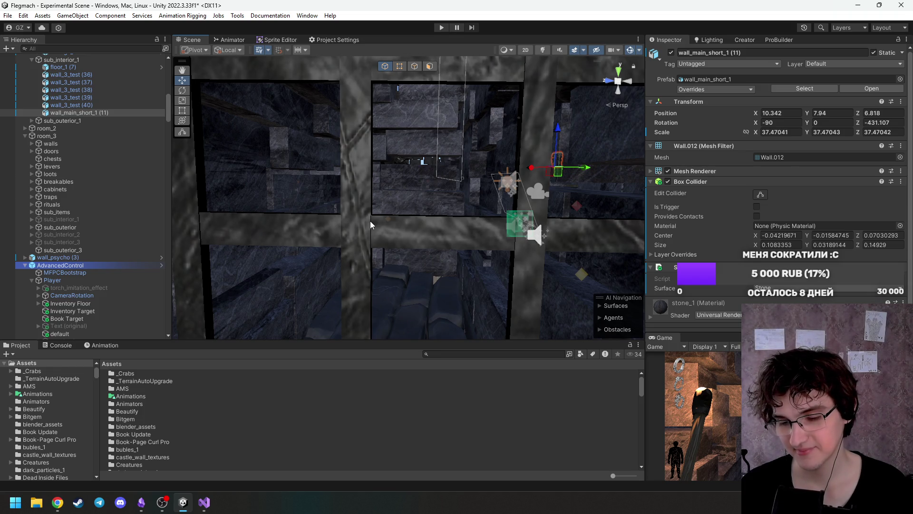
mouse_move(490, 180)
left_mouse_down()
mouse_move(433, 175)
mouse_move(401, 201)
left_mouse_up()
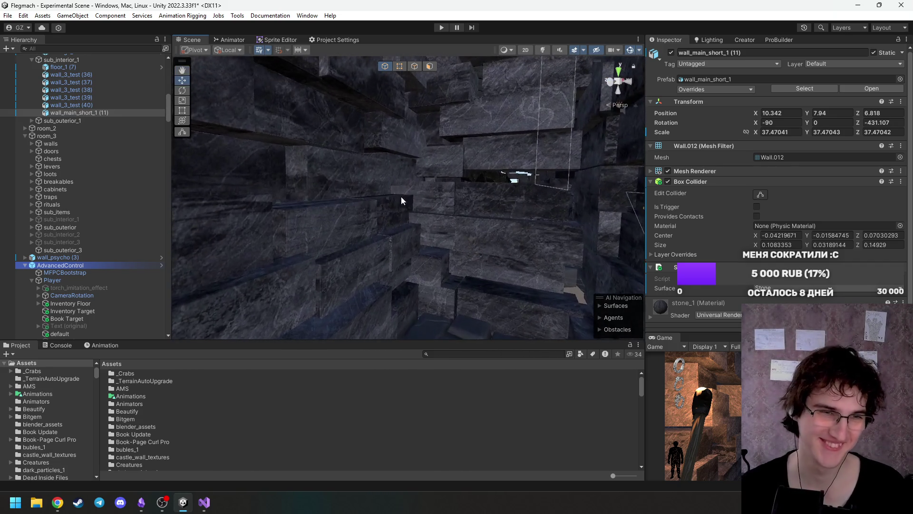
scroll(112, 211, "up", 3)
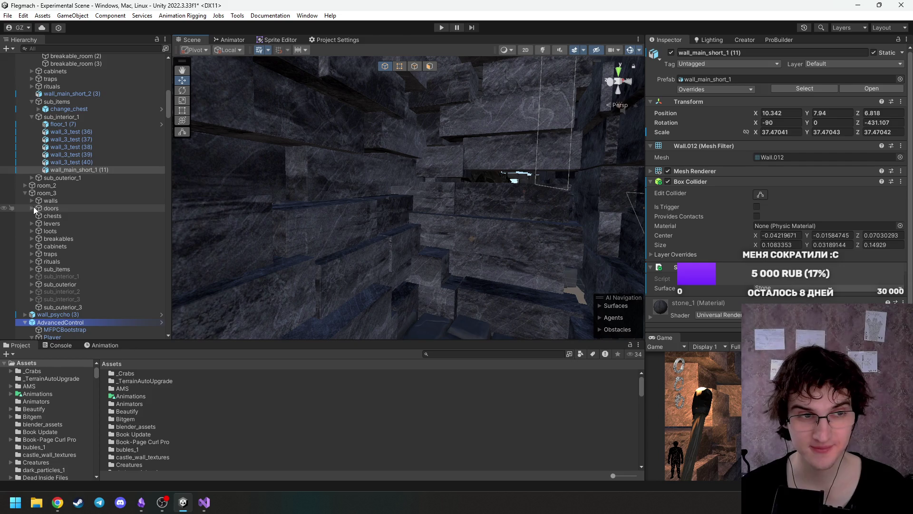
scroll(42, 209, "up", 3)
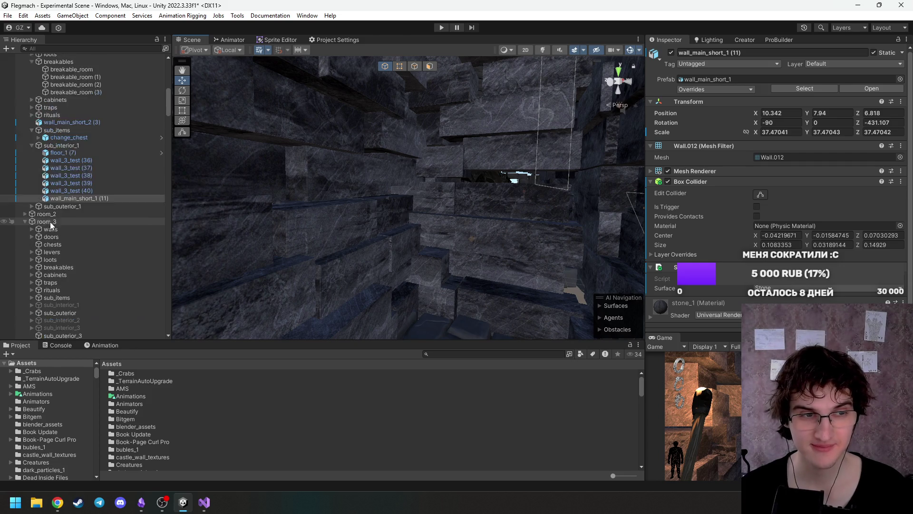
scroll(51, 236, "up", 3)
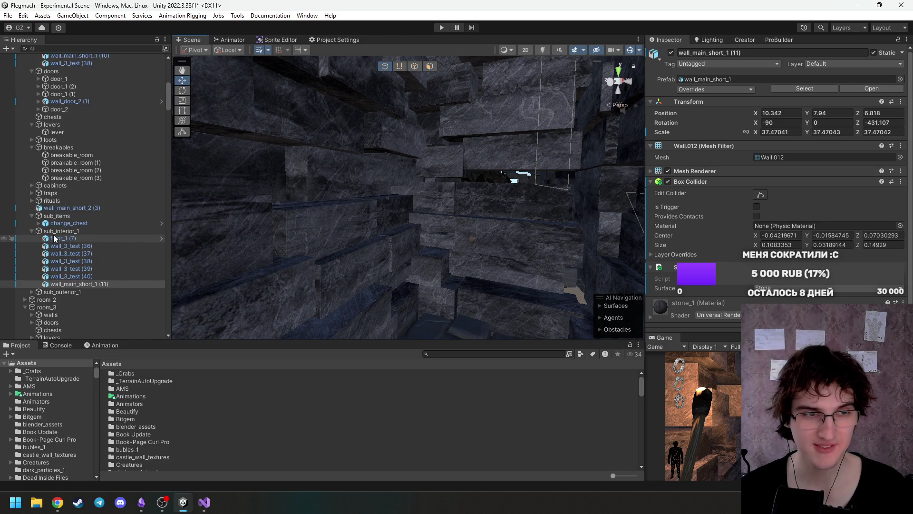
scroll(56, 224, "up", 3)
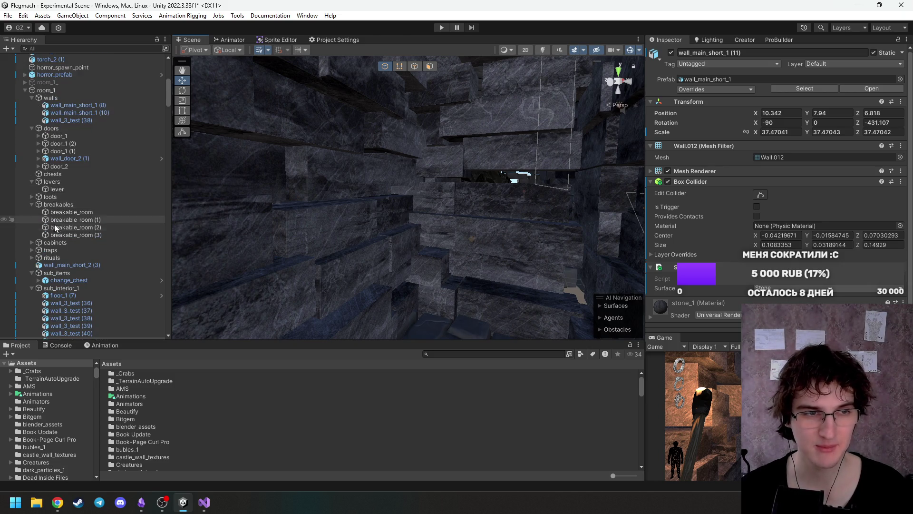
scroll(54, 232, "up", 2)
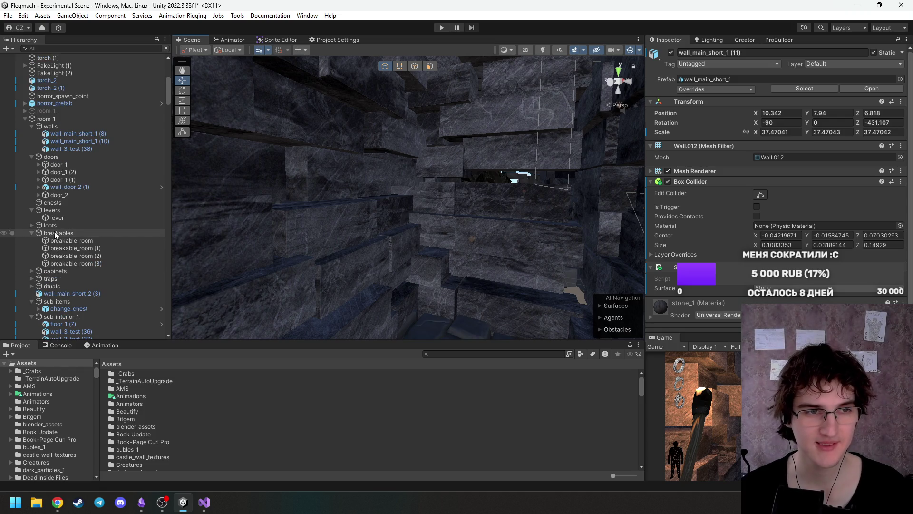
scroll(54, 231, "down", 10)
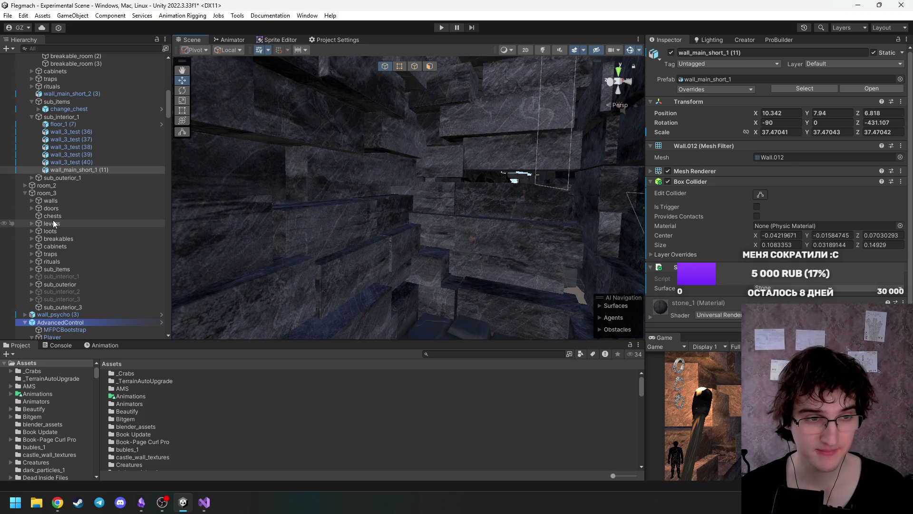
Move room_3's sub_outerior group below sub_interior_3.
left_click(30, 283)
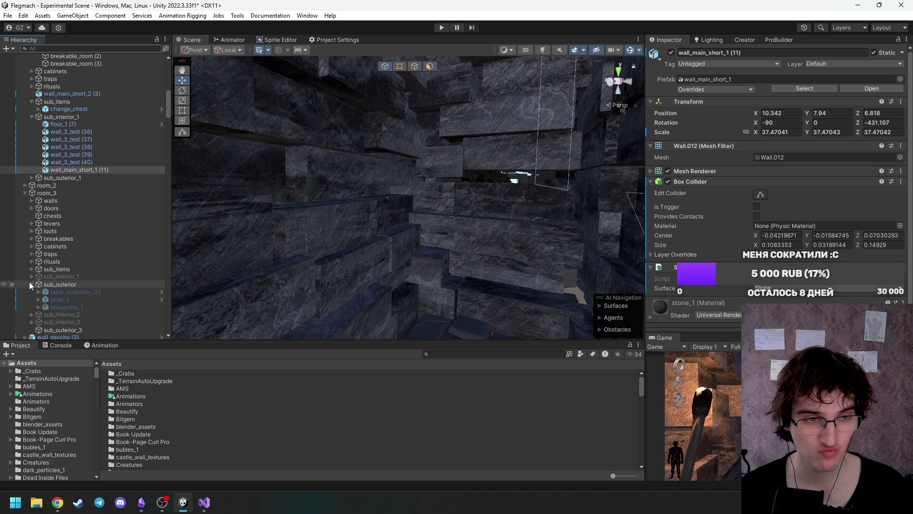
left_click(29, 283)
left_click(33, 276)
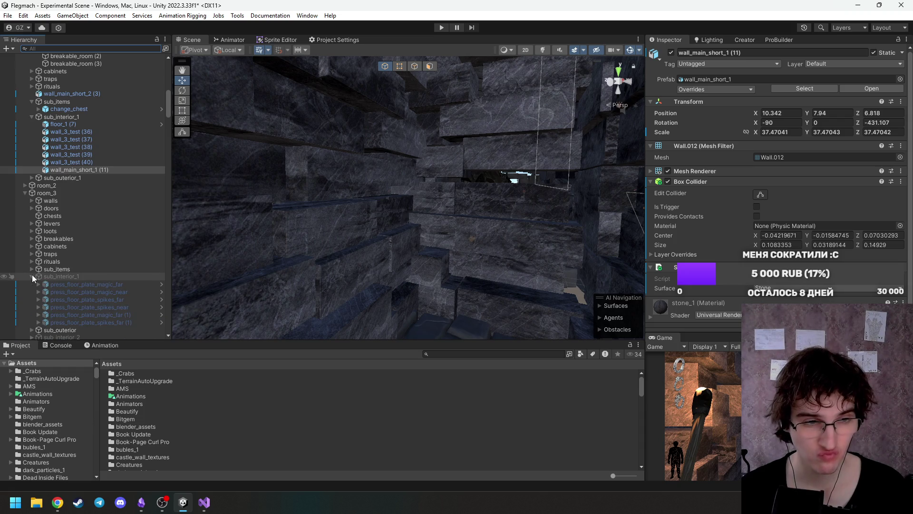
left_click(33, 275)
scroll(33, 275, "down", 1)
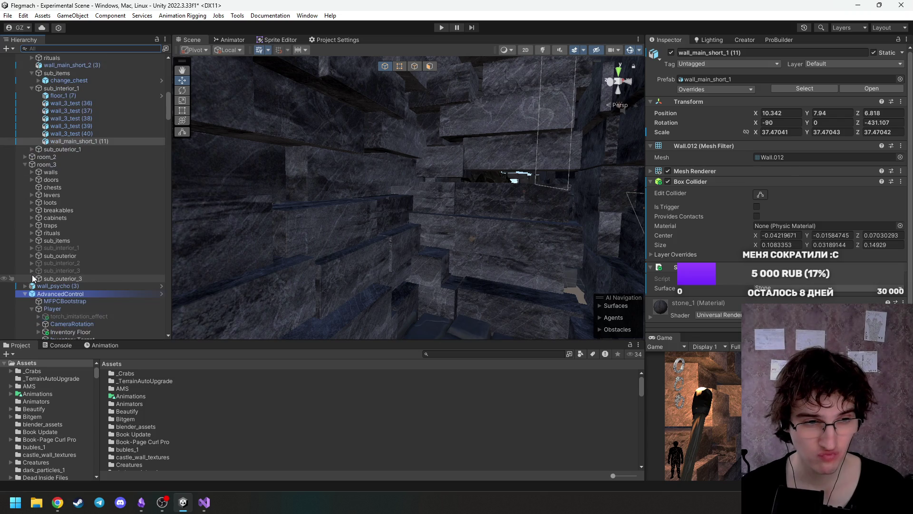
left_click_drag(35, 258, 50, 274)
Expand sub_interior_2 to list its contents, including ladder (3).
left_click(40, 256)
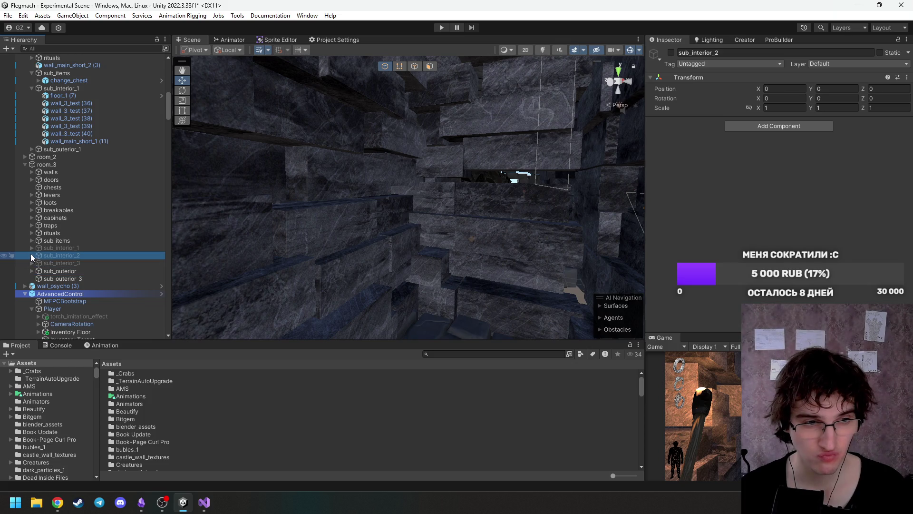
left_click(30, 255)
scroll(58, 272, "down", 2)
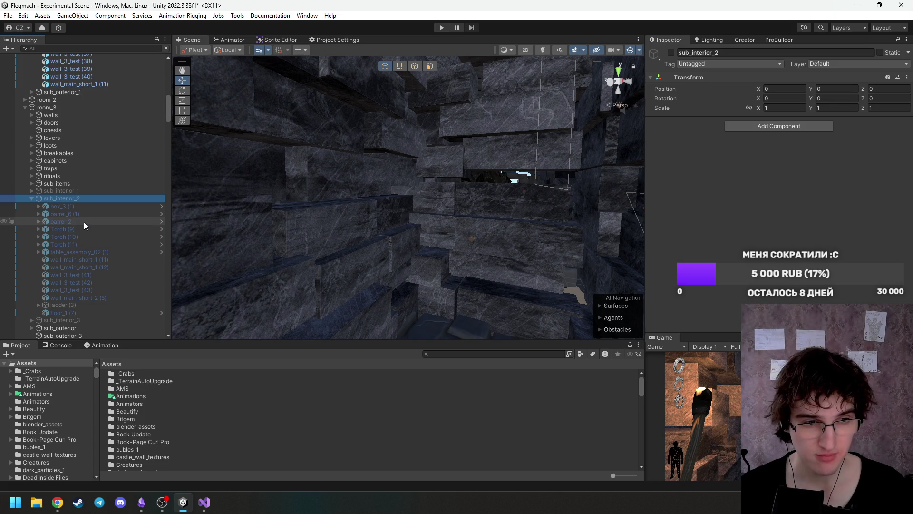
Duplicate ladder (3) as ladder (4), move it into room_1's sub_interior_1 and zero its position.
left_click(64, 305)
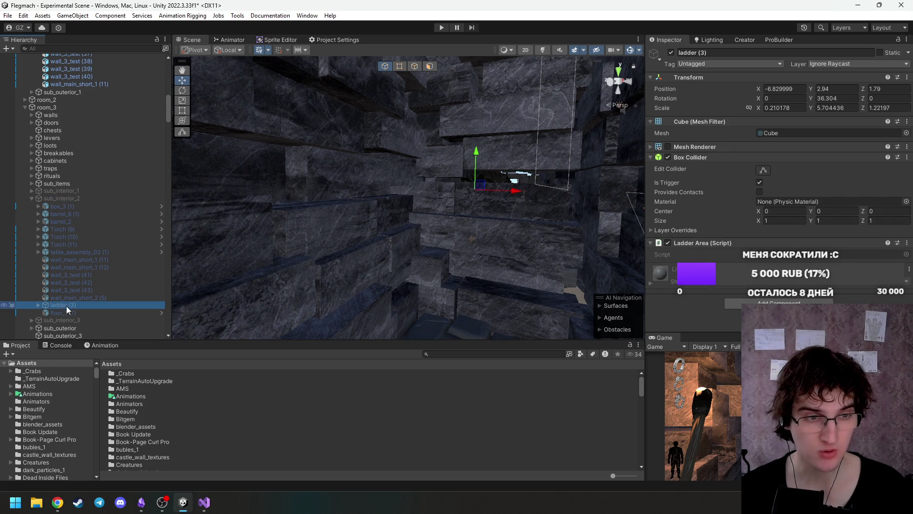
key("ctrl+d")
scroll(77, 65, "up", 8)
mouse_move(76, 64)
left_mouse_down()
mouse_move(81, 58)
mouse_move(82, 166)
mouse_move(75, 104)
mouse_move(96, 169)
left_mouse_up()
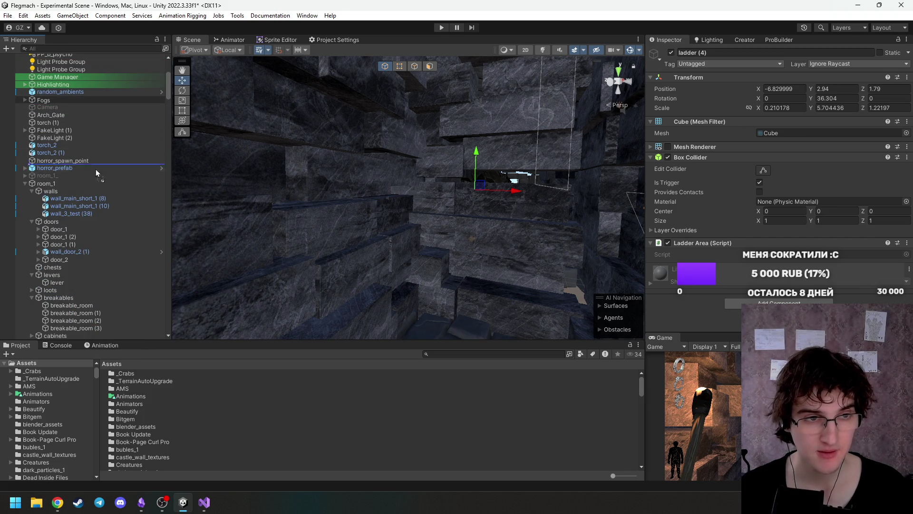
left_click_drag(95, 321, 92, 328)
left_click_drag(87, 236, 87, 235)
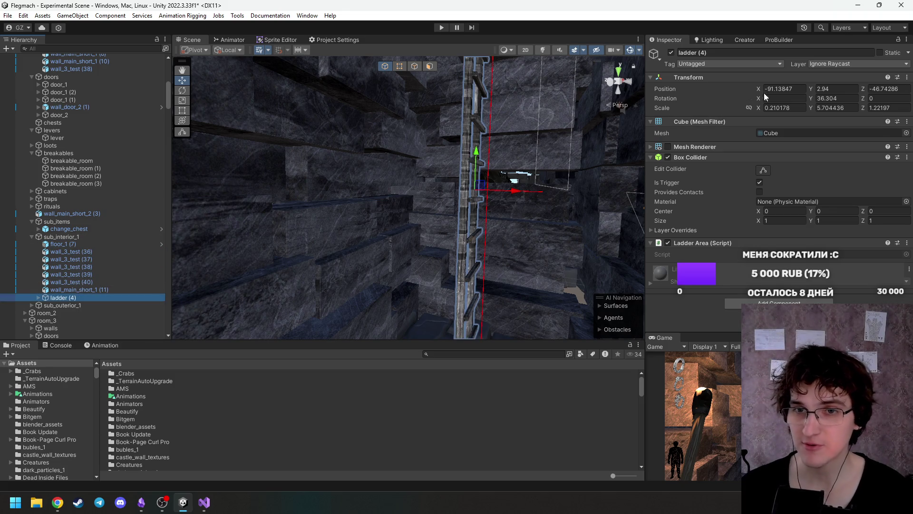
type("0")
left_click(846, 90)
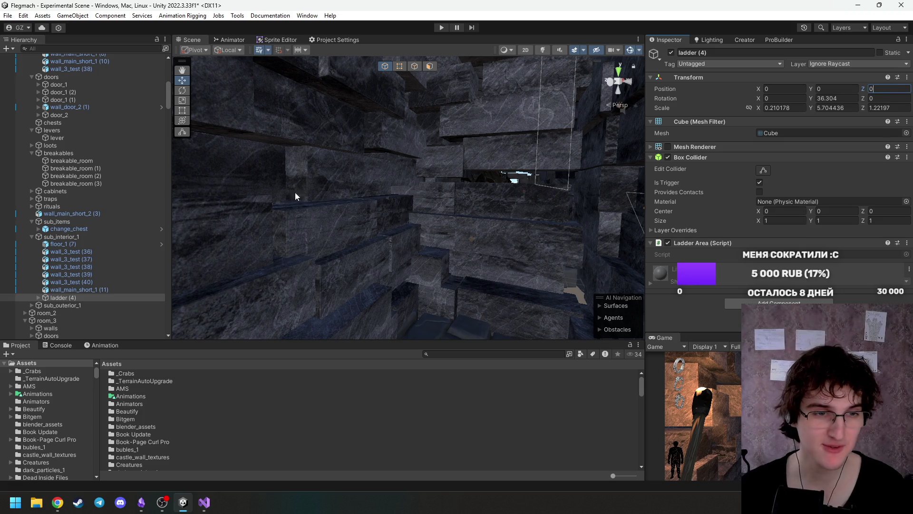
Frame ladder (4) and fly the camera around the room to see it against the wall.
double_click(66, 298)
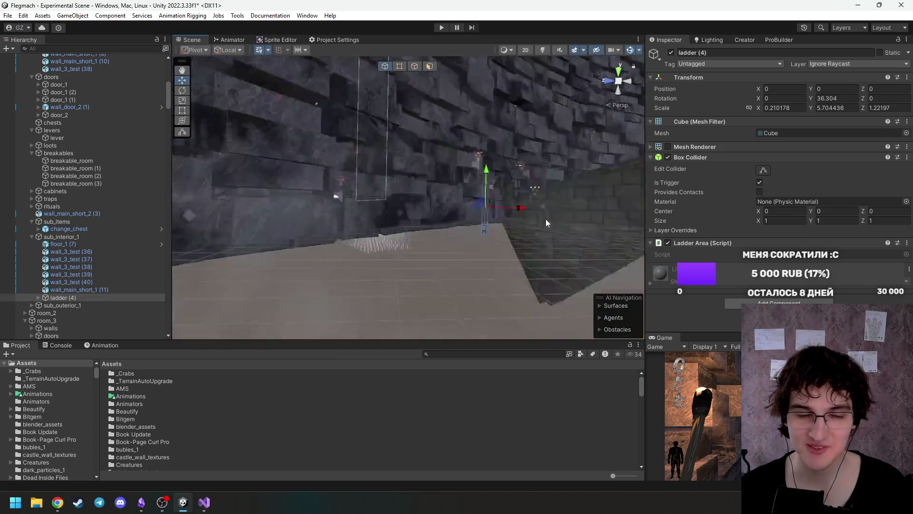
key("w")
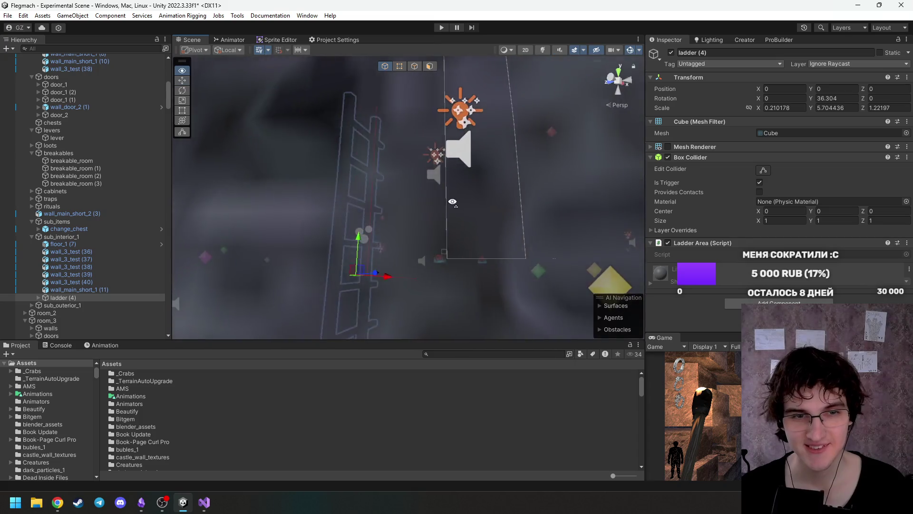
key("w")
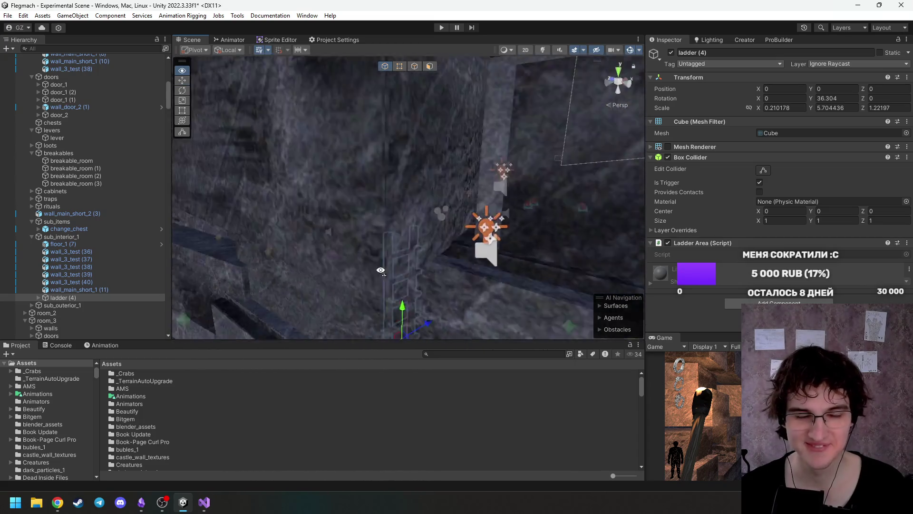
key("s")
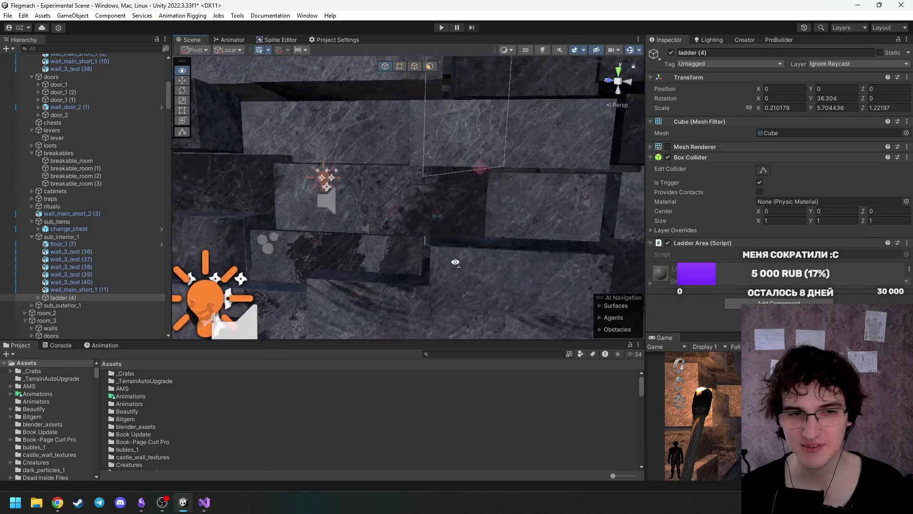
key("e")
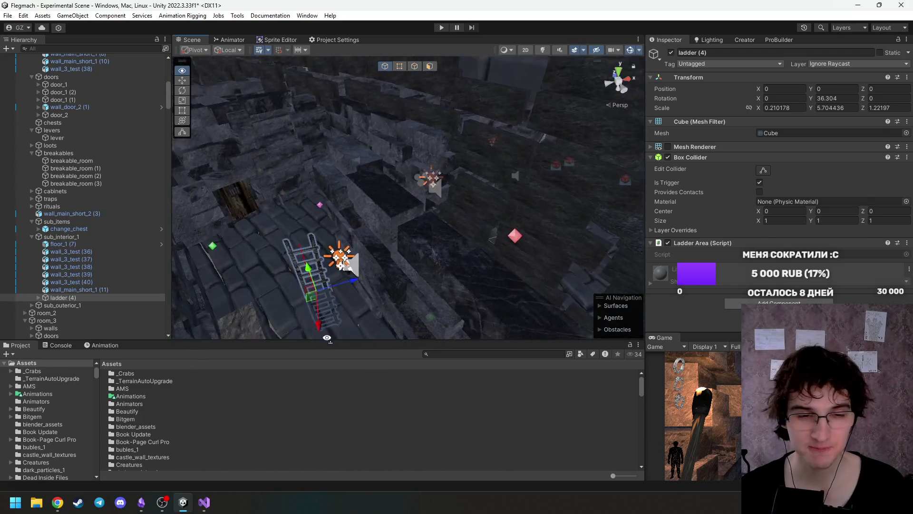
Move the ladder to (4.006, 3.26, 3.558) and turn it to 109.636° on Y.
mouse_move(350, 260)
left_mouse_down()
mouse_move(431, 255)
mouse_move(431, 281)
mouse_move(426, 238)
left_mouse_up()
key("e")
key("w")
key("e")
mouse_move(418, 276)
left_mouse_down()
mouse_move(430, 184)
mouse_move(444, 169)
mouse_move(369, 209)
mouse_move(450, 243)
mouse_move(530, 222)
mouse_move(476, 258)
mouse_move(435, 218)
mouse_move(436, 248)
mouse_move(438, 202)
mouse_move(509, 139)
mouse_move(532, 90)
mouse_move(461, 202)
mouse_move(473, 207)
mouse_move(432, 212)
left_mouse_up()
key("e")
key("w")
key("r")
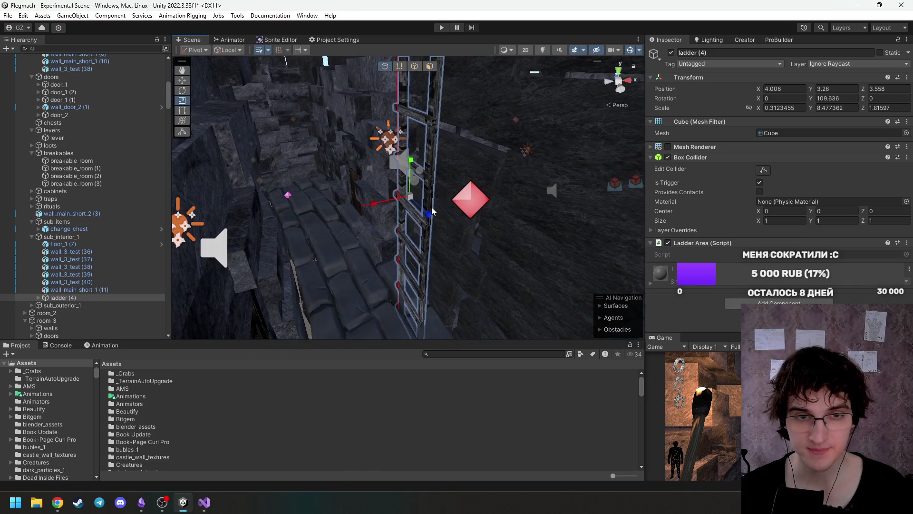
Nudge ladder (4) against the wall to position (4.84, 3.94, 3.79).
left_click_drag(432, 113, 408, 200)
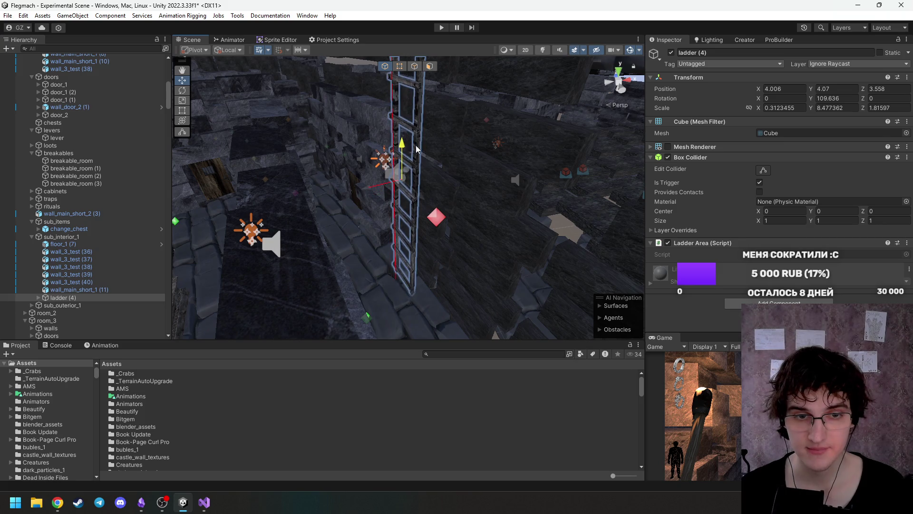
mouse_move(381, 195)
left_mouse_down()
mouse_move(387, 209)
mouse_move(476, 160)
mouse_move(442, 243)
mouse_move(486, 226)
mouse_move(403, 122)
mouse_move(378, 138)
left_mouse_up()
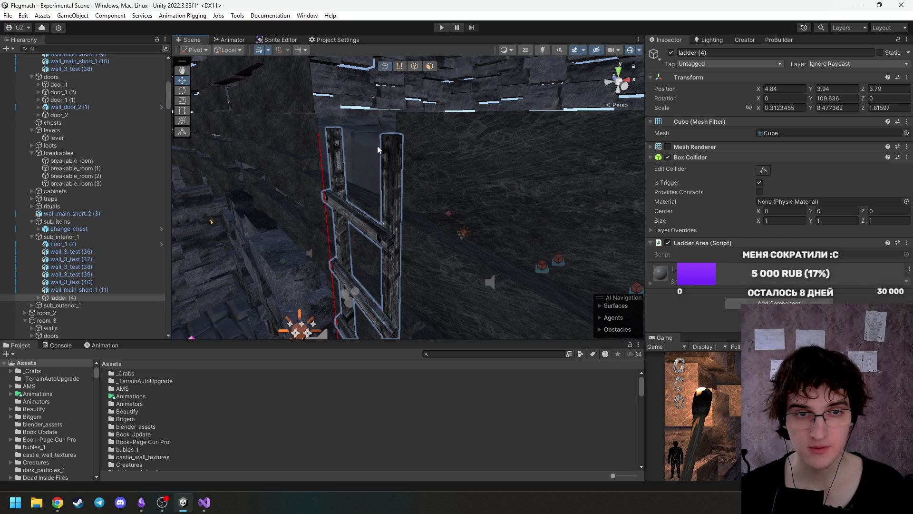
mouse_move(435, 158)
left_mouse_down()
mouse_move(442, 204)
mouse_move(288, 215)
mouse_move(570, 212)
mouse_move(526, 230)
left_mouse_up()
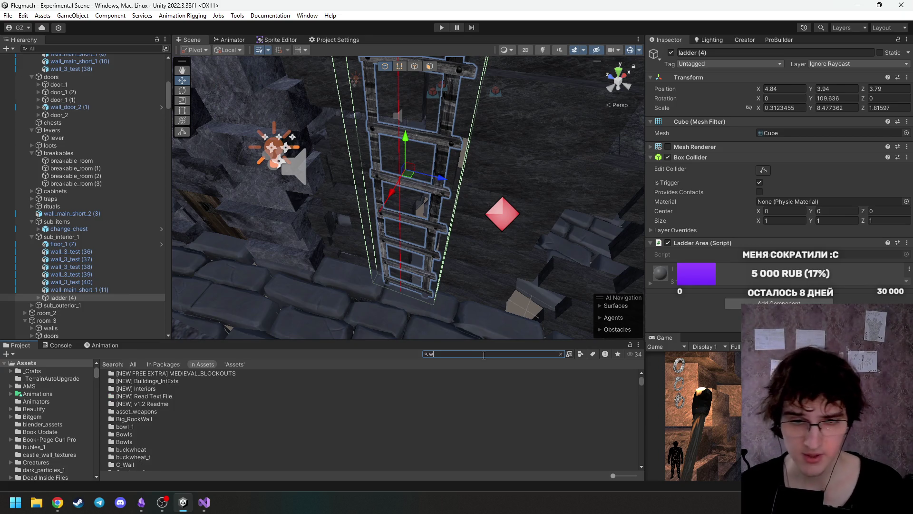
Search the Project for 'wood t:Material' and drag the WoodPlanks material toward ladder (4)'s inner mesh.
key("BackSpace")
key("BackSpace")
type("w")
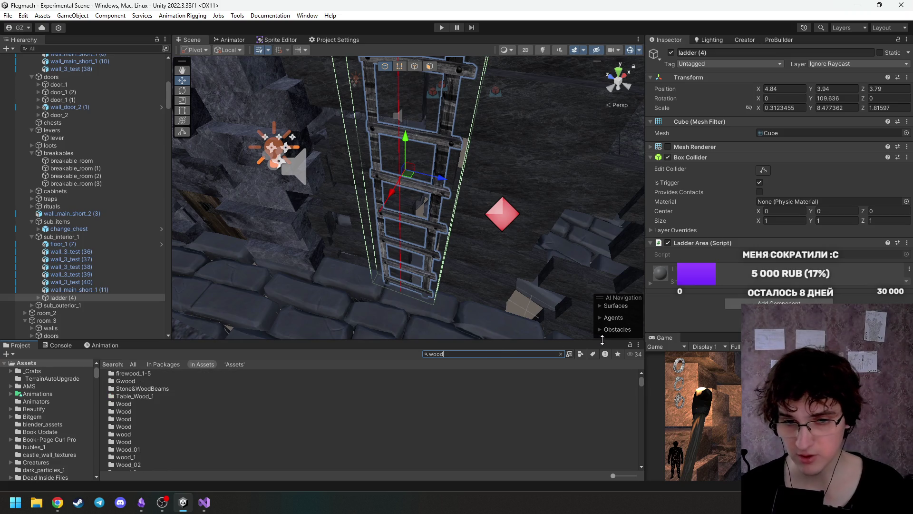
left_click(580, 354)
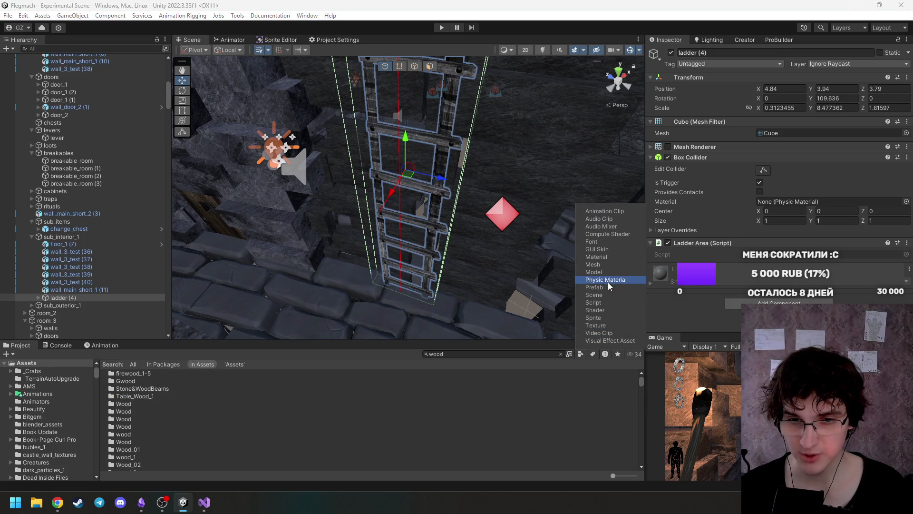
left_click(616, 259)
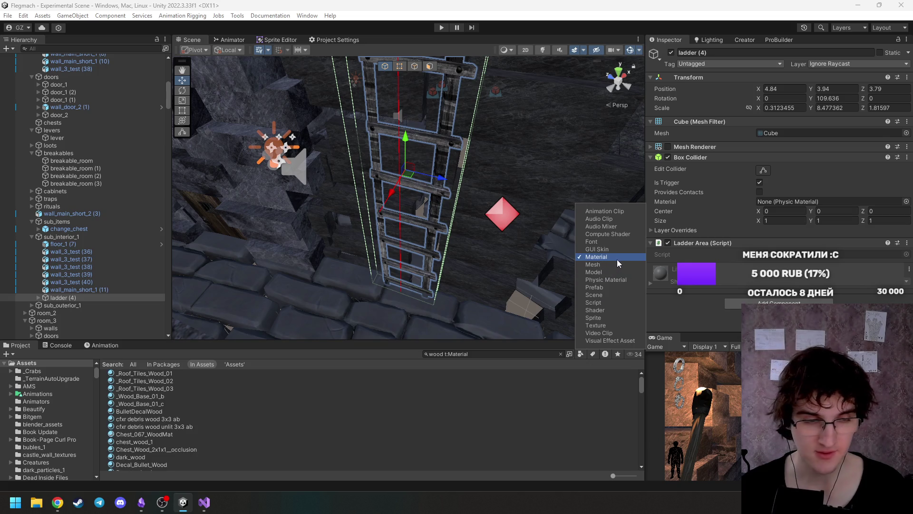
left_click_drag(640, 375, 641, 387)
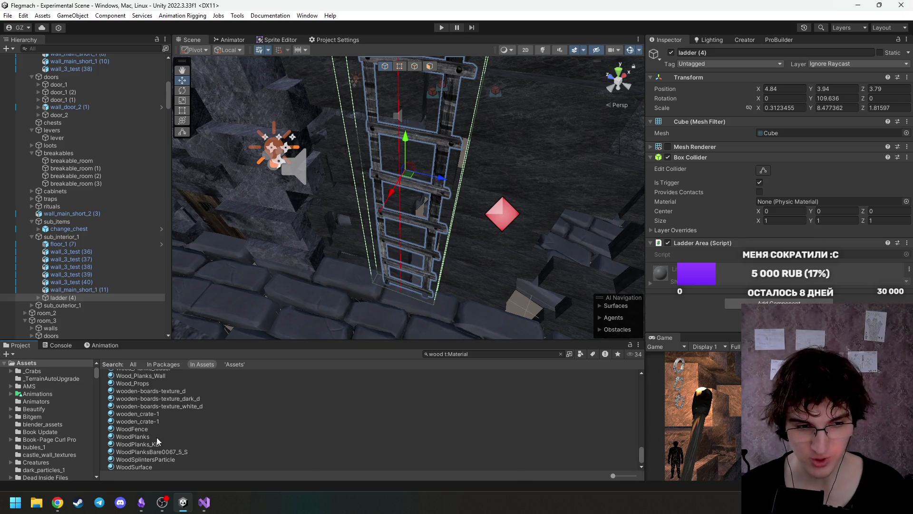
left_click_drag(144, 435, 73, 273)
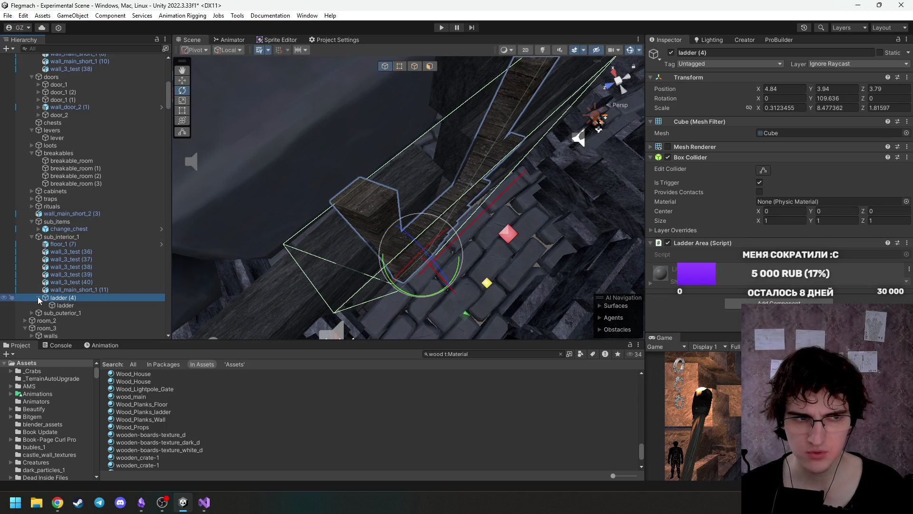
Rotate ladder (4)'s inner ladder mesh to 90° on Y, check it, and start Play mode.
left_click(66, 305)
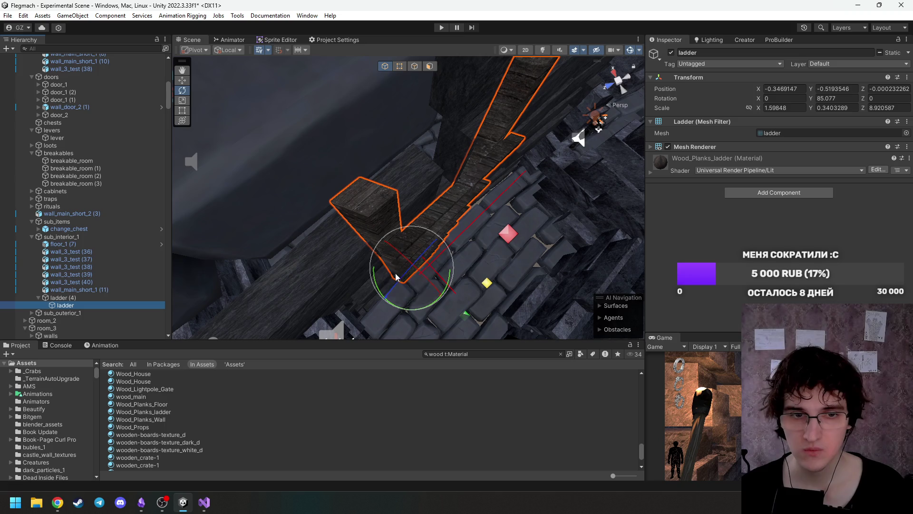
left_click_drag(415, 311, 406, 311)
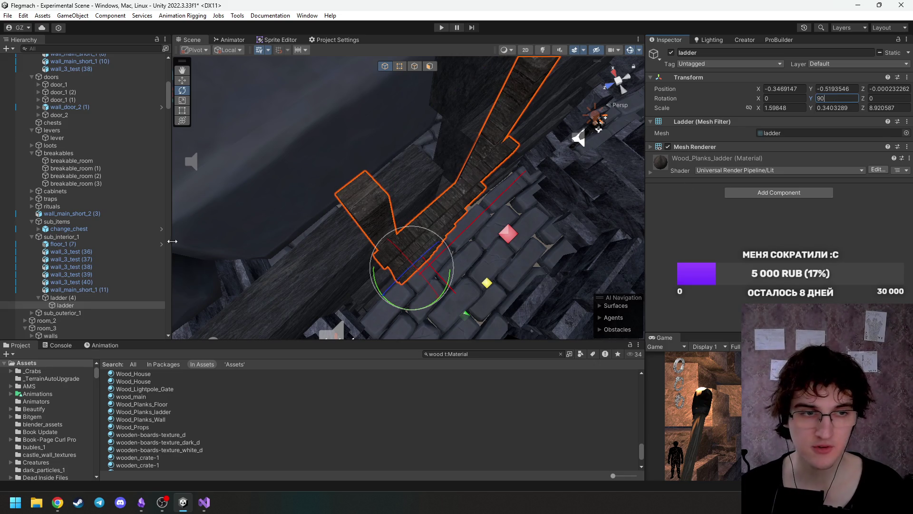
double_click(77, 299)
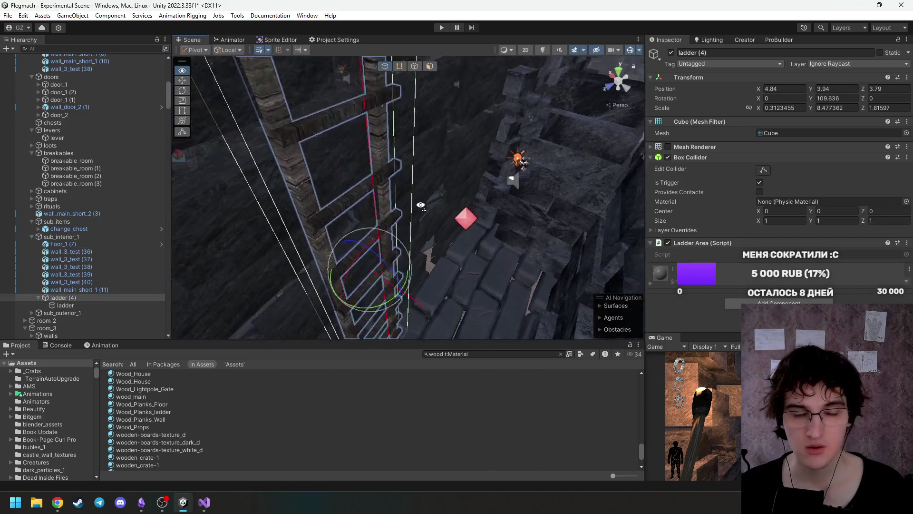
left_click_drag(401, 164, 447, 76)
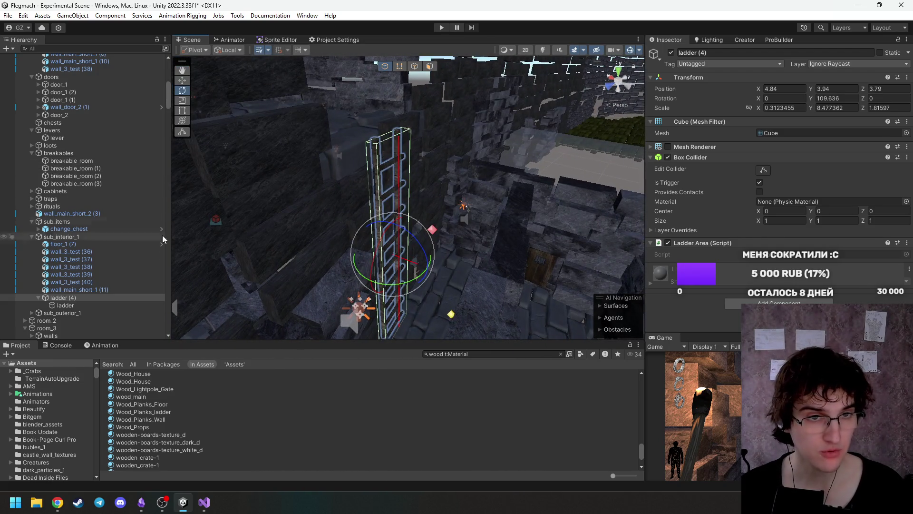
left_click_drag(169, 98, 172, 97)
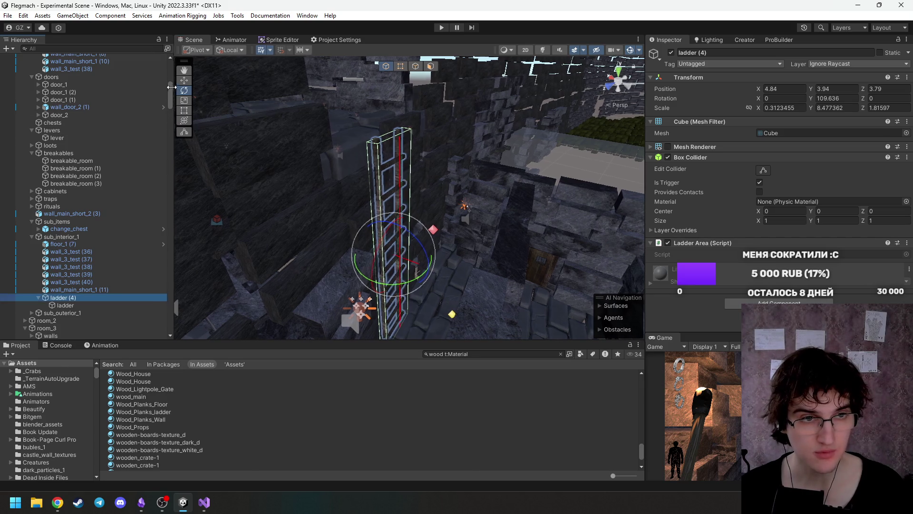
left_click(441, 28)
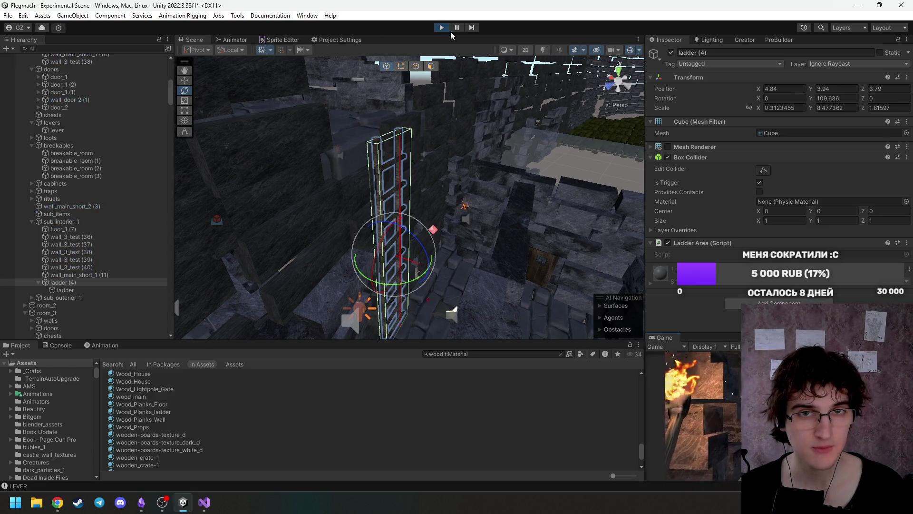
Stop the game, move AdvancedControl to X -88.88 near the interior room, and play again.
left_click(442, 29)
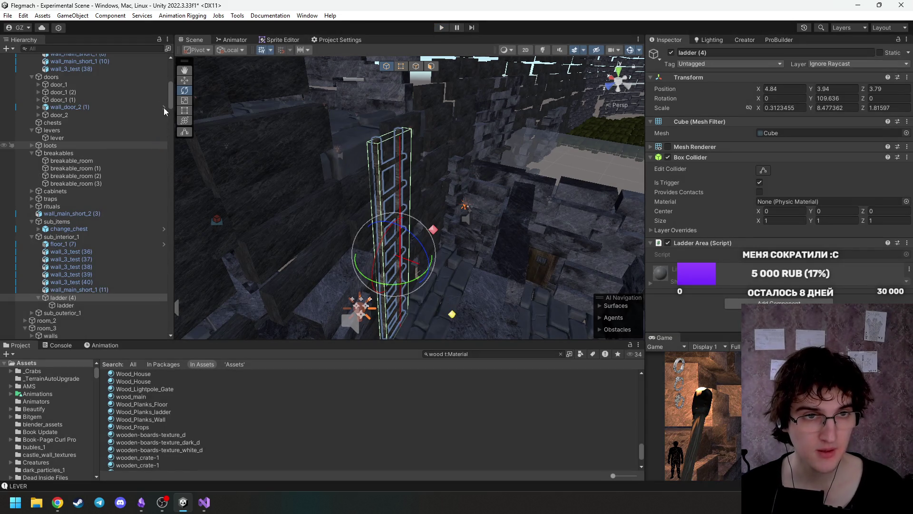
mouse_move(170, 93)
left_mouse_down()
mouse_move(156, 230)
mouse_move(169, 99)
mouse_move(162, 125)
left_mouse_up()
left_click(79, 111)
mouse_move(362, 205)
left_mouse_down()
mouse_move(439, 228)
mouse_move(287, 168)
mouse_move(446, 192)
mouse_move(416, 196)
mouse_move(384, 242)
left_mouse_up()
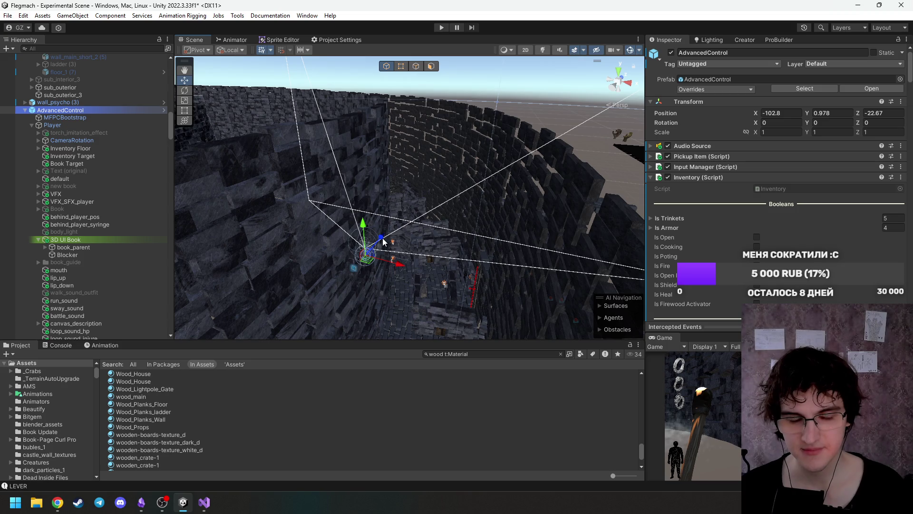
mouse_move(398, 272)
left_mouse_down()
mouse_move(485, 281)
mouse_move(521, 302)
mouse_move(445, 223)
mouse_move(412, 215)
left_mouse_up()
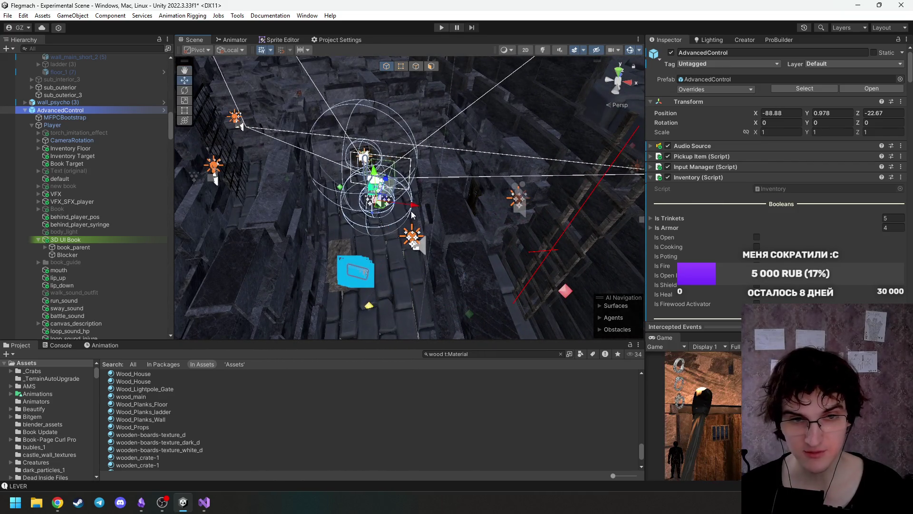
left_click(444, 29)
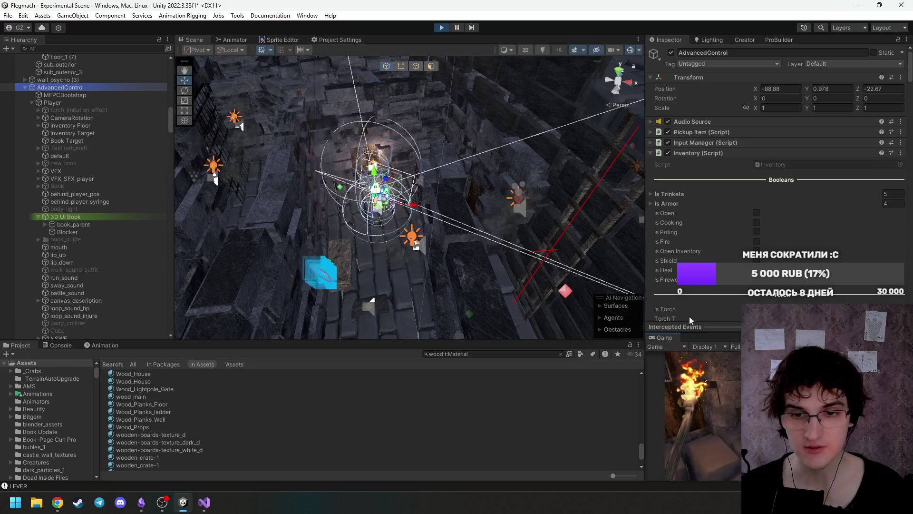
Maximize the Game view and walk from the altar through corridor, crates and maze to the ladder.
double_click(670, 338)
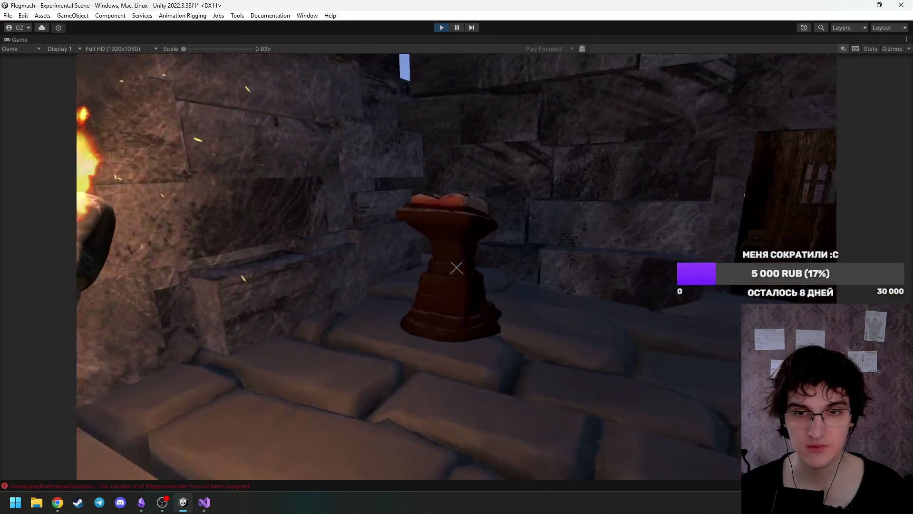
key("w")
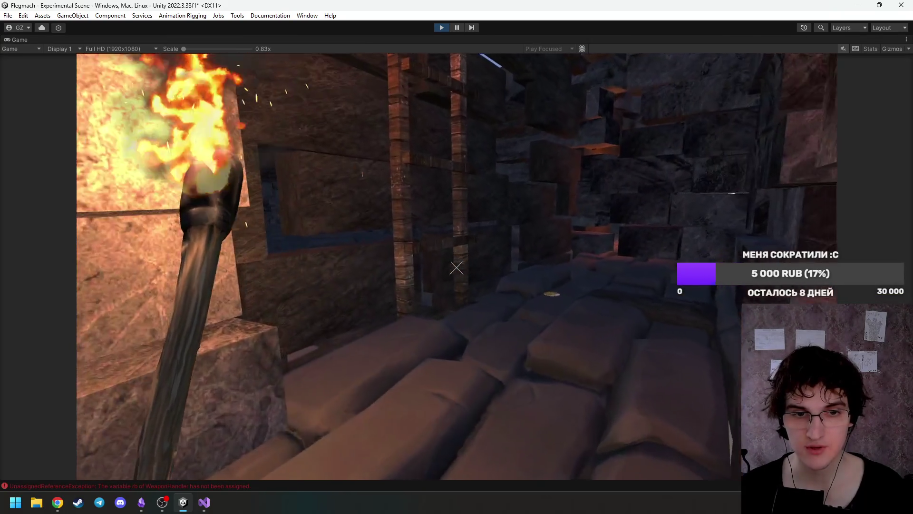
key("w")
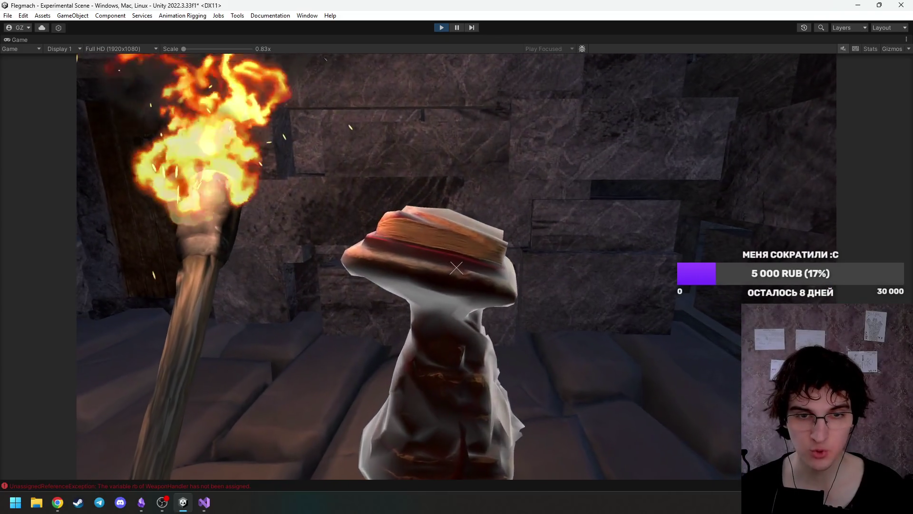
key("e")
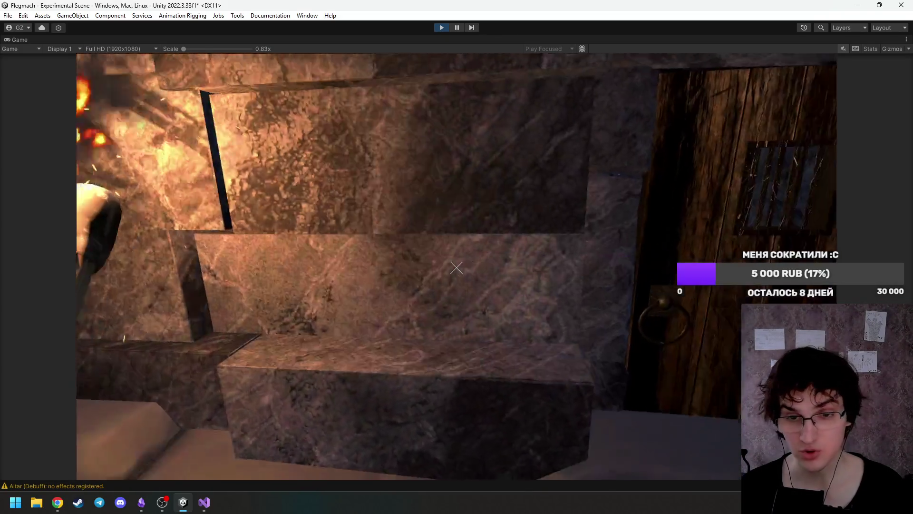
key("w")
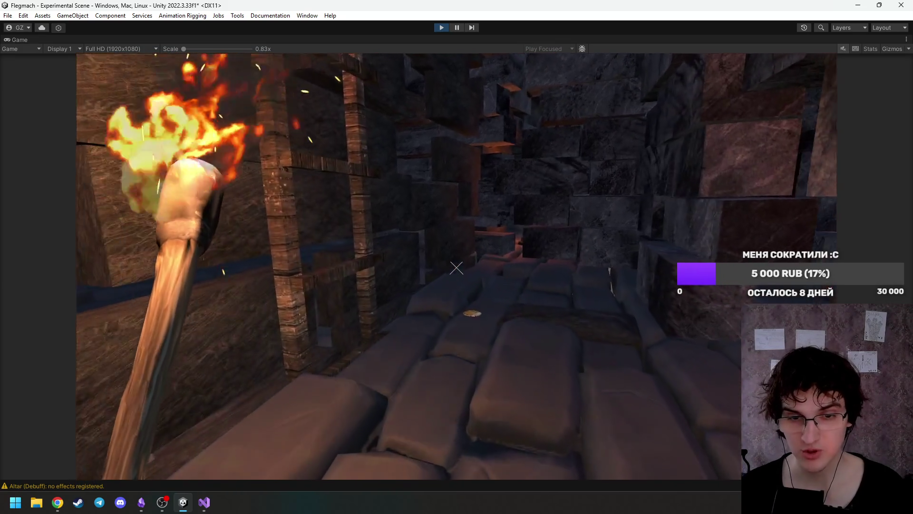
key("w")
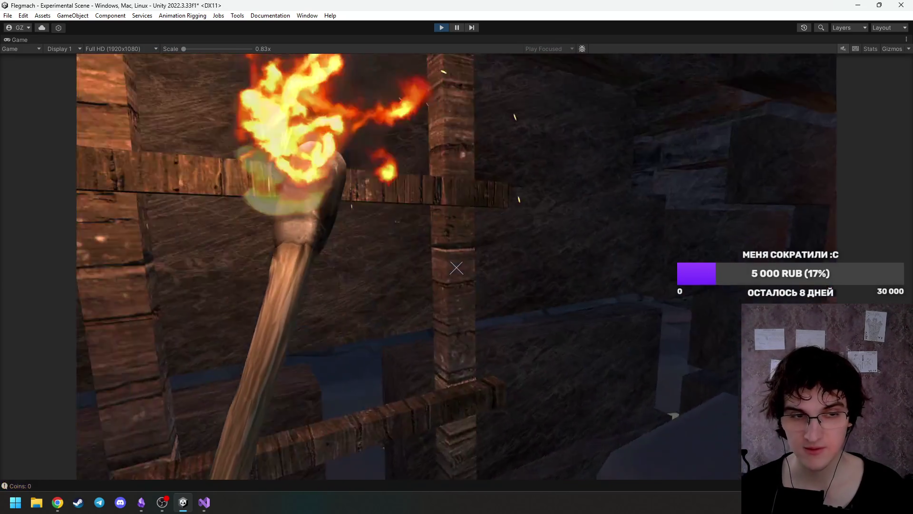
key("w")
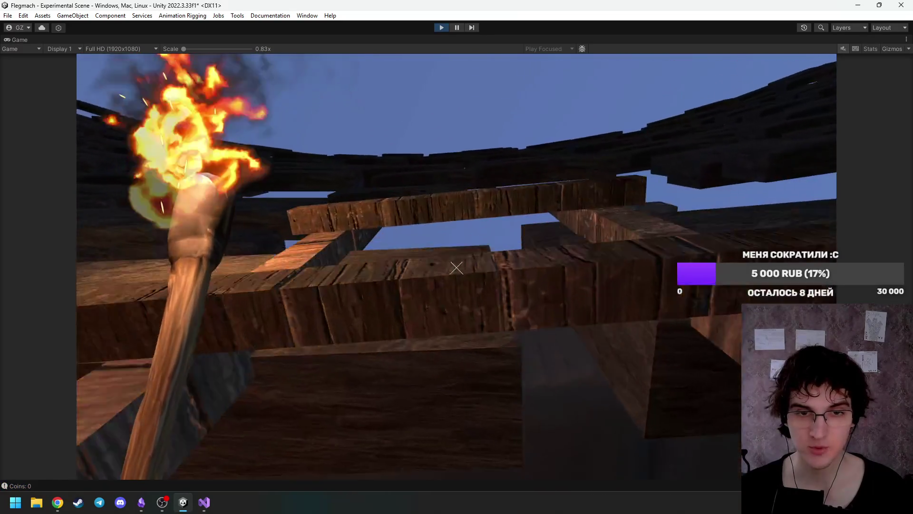
key("w")
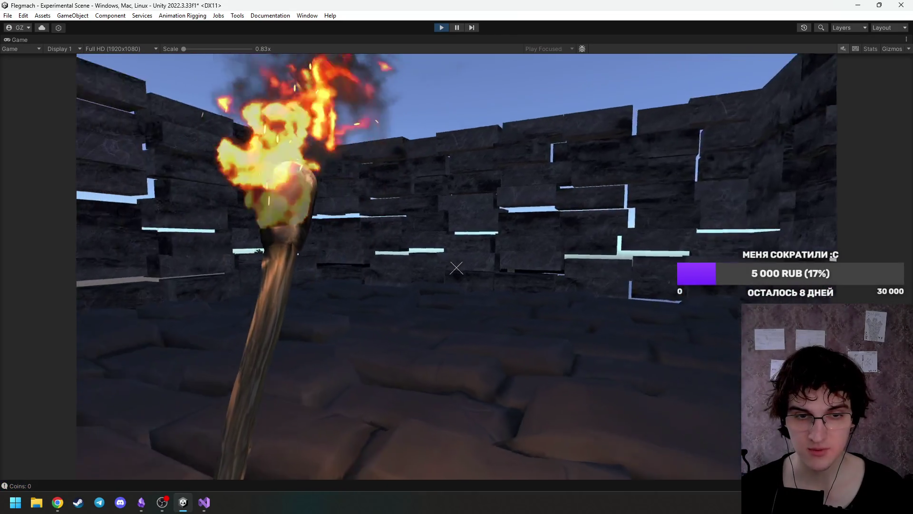
key("w")
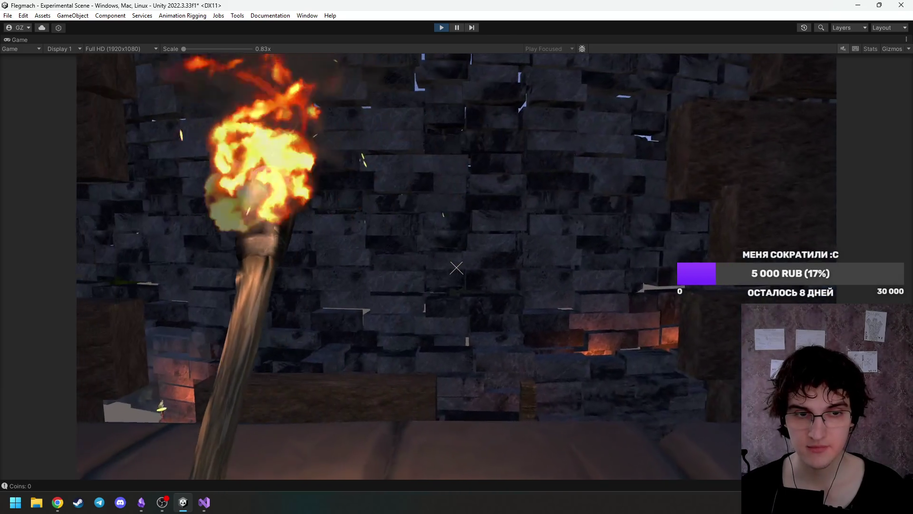
key("w")
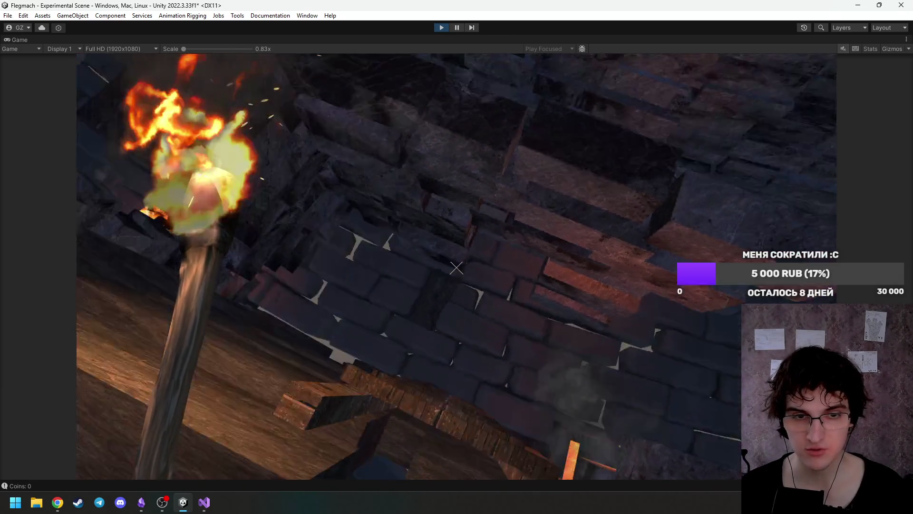
key("w")
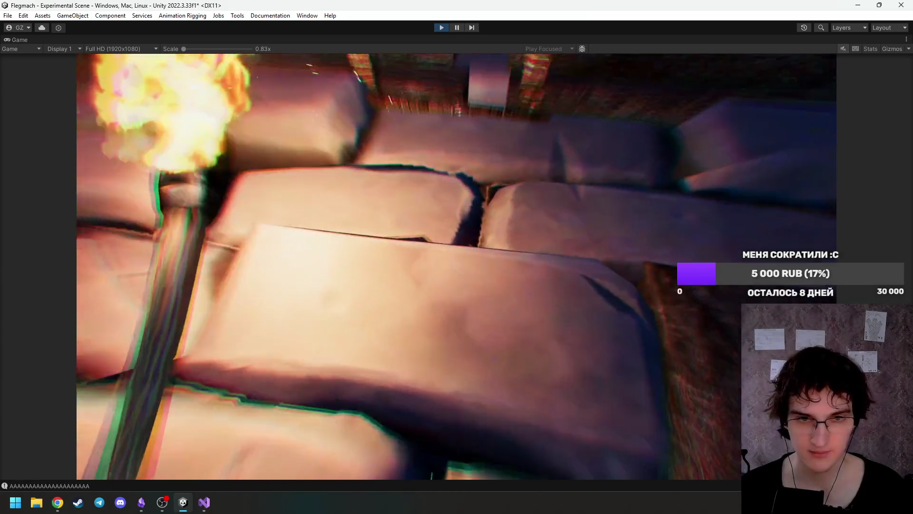
key("w")
key("Escape")
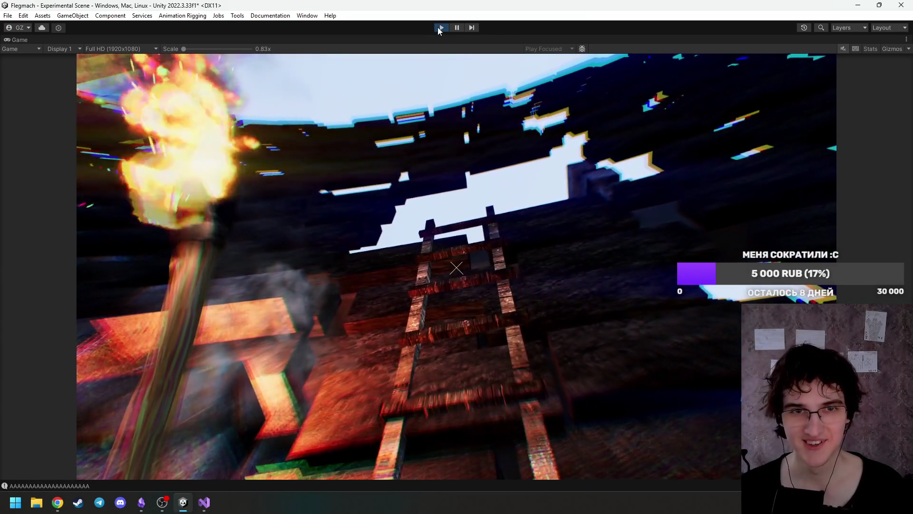
Restart the game, maximize the Game view for another test, then stop playing.
left_click(439, 28)
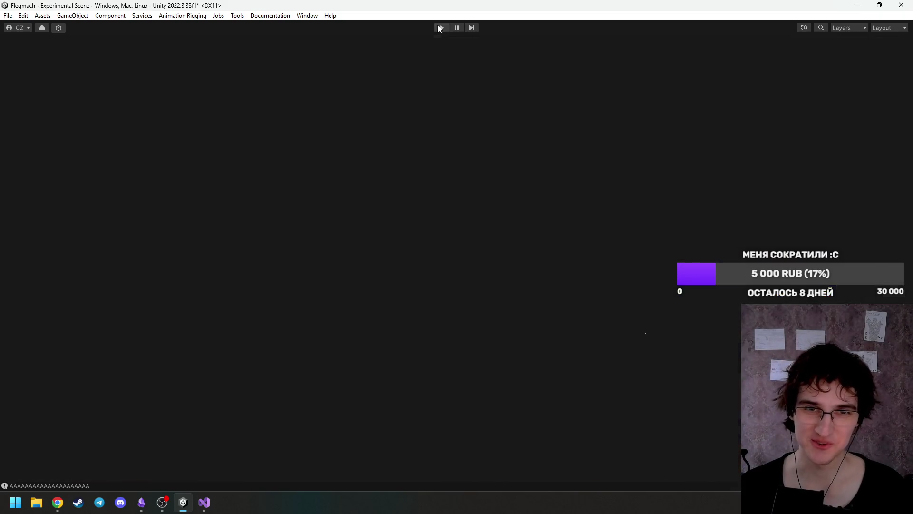
left_click(439, 28)
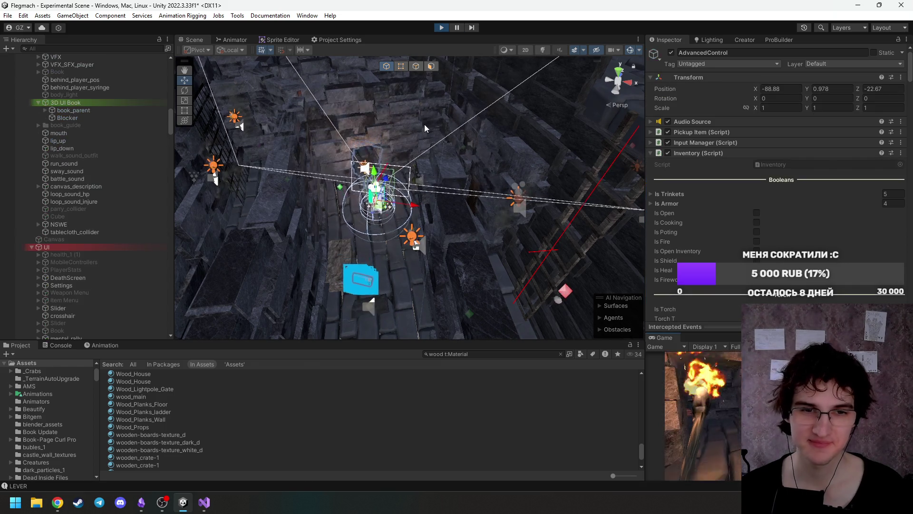
double_click(661, 337)
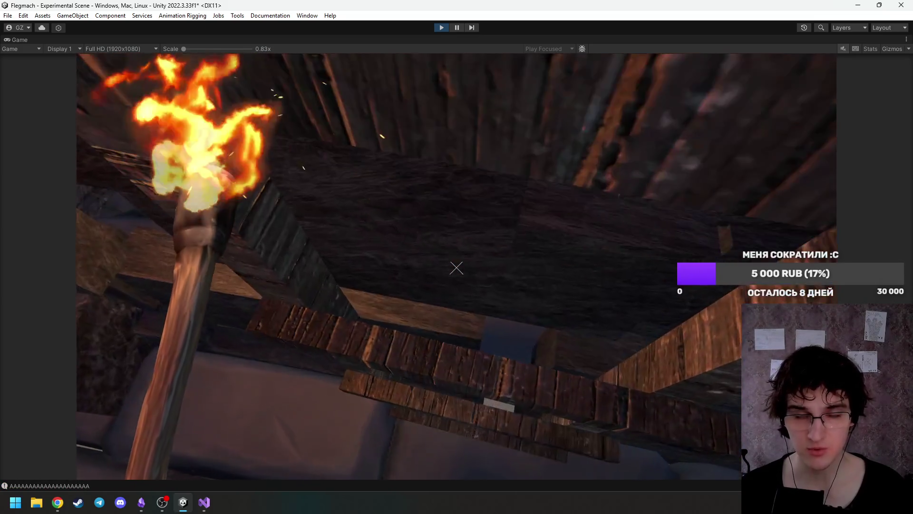
key("Escape")
left_click(437, 30)
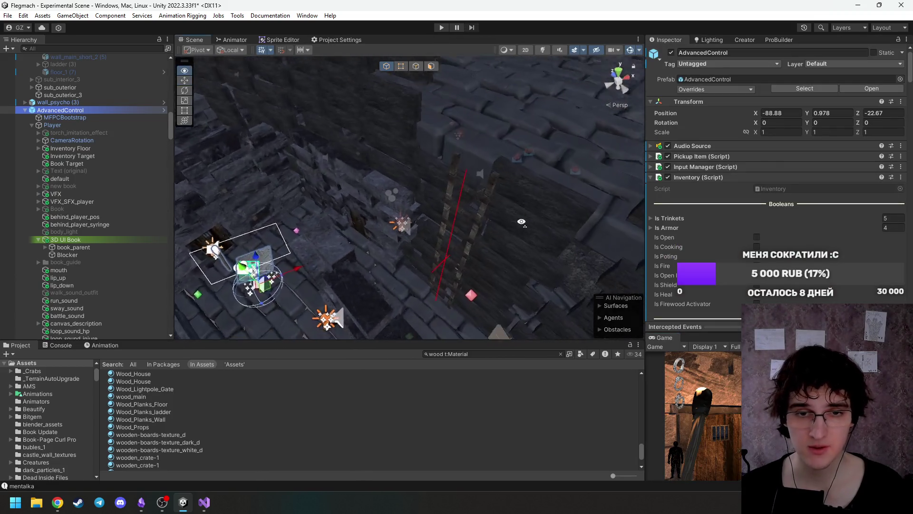
Raise the ladder (4) trigger slightly to Y 4.253.
left_click(506, 192)
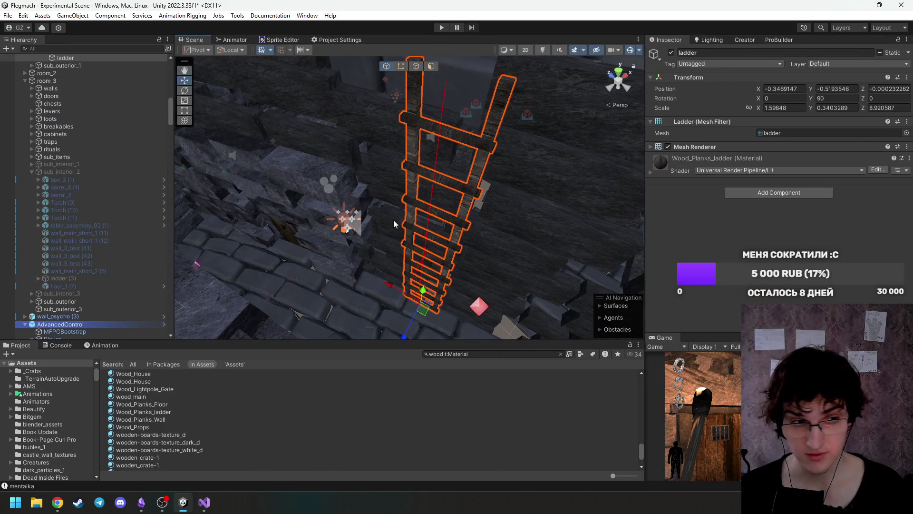
scroll(110, 264, "up", 6)
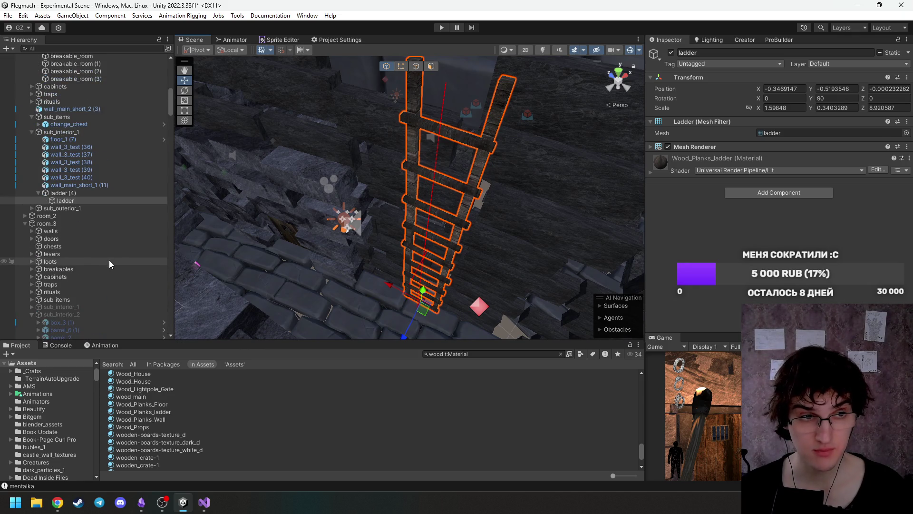
left_click(85, 193)
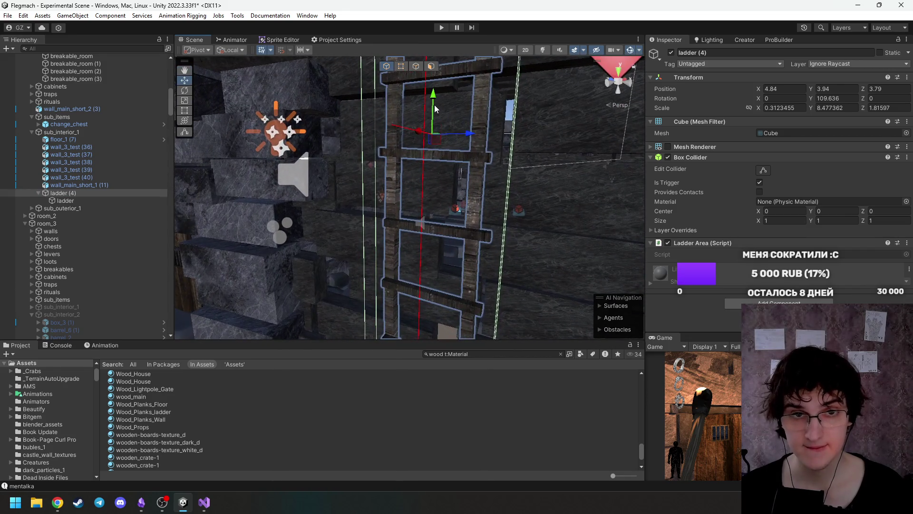
mouse_move(439, 91)
left_mouse_down()
mouse_move(431, 90)
mouse_move(434, 147)
mouse_move(441, 119)
mouse_move(422, 188)
mouse_move(425, 235)
mouse_move(427, 213)
left_mouse_up()
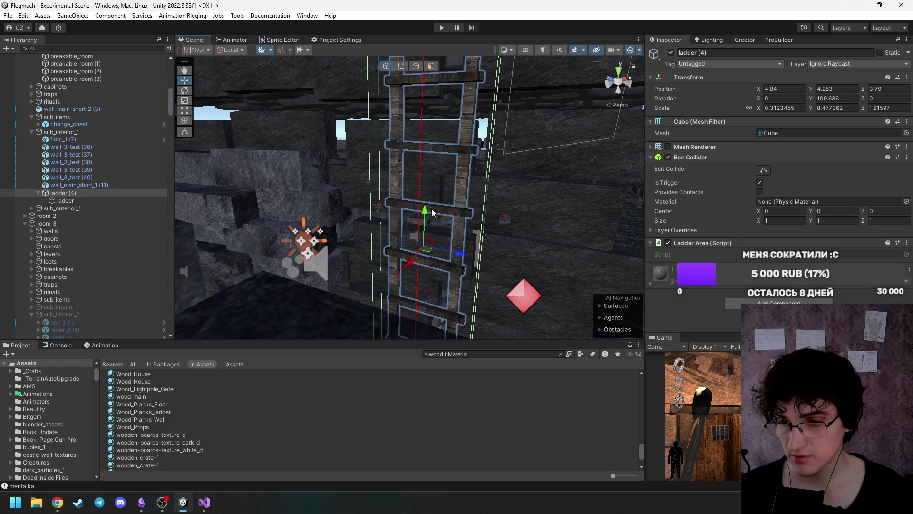
Run the game and orbit the Scene view over the room and whole level.
left_click(442, 27)
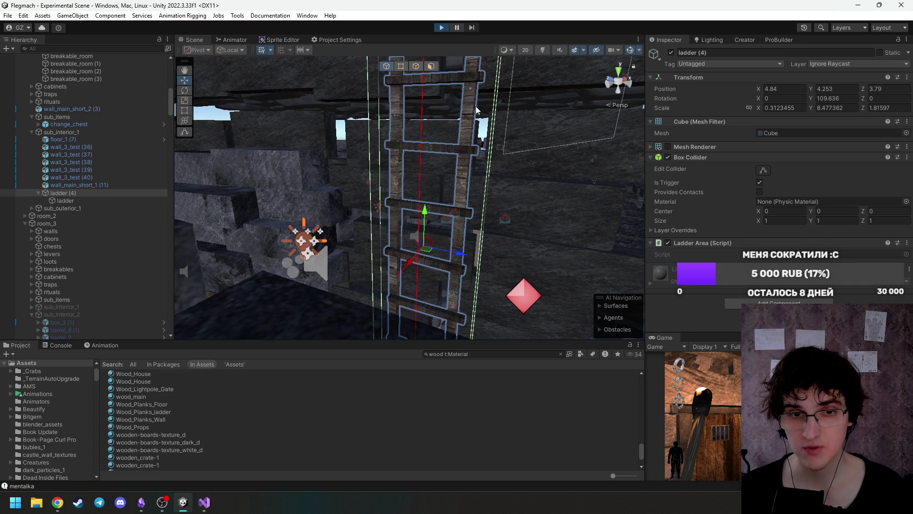
mouse_move(477, 108)
left_mouse_down()
mouse_move(365, 170)
mouse_move(204, 198)
mouse_move(102, 193)
mouse_move(130, 195)
mouse_move(117, 229)
mouse_move(127, 189)
mouse_move(130, 213)
mouse_move(139, 208)
mouse_move(141, 221)
mouse_move(168, 237)
mouse_move(289, 256)
left_mouse_up()
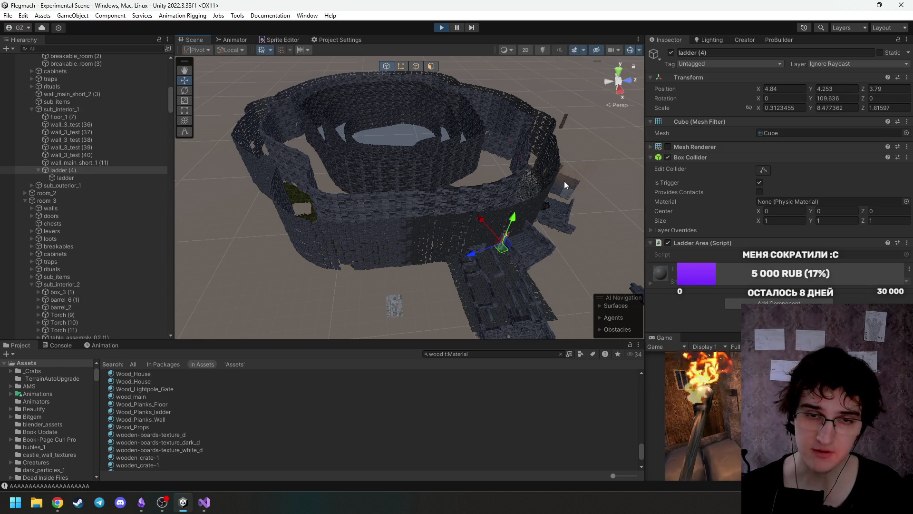
mouse_move(399, 108)
left_mouse_down()
mouse_move(450, 189)
mouse_move(494, 173)
mouse_move(537, 202)
mouse_move(537, 162)
mouse_move(557, 130)
mouse_move(612, 143)
mouse_move(566, 123)
left_mouse_up()
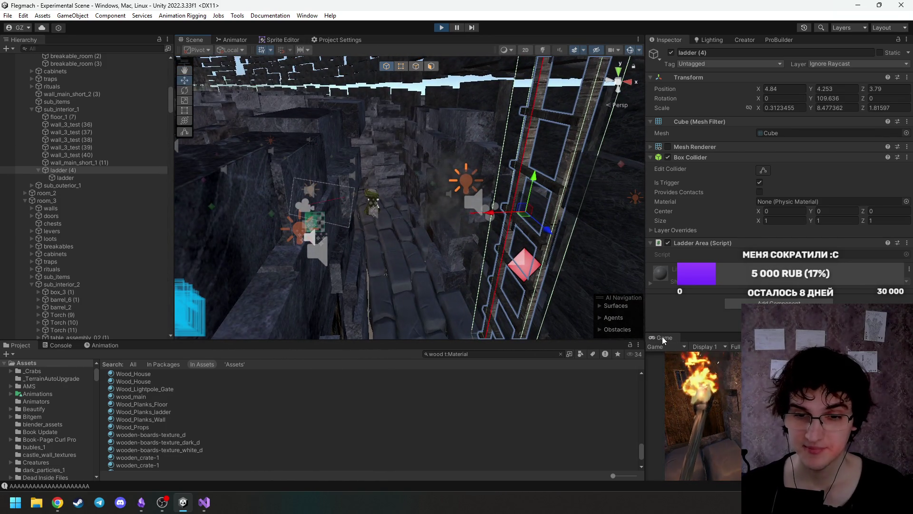
Maximize the game, pick up and drop the mushroom, then stop the play-test.
double_click(663, 338)
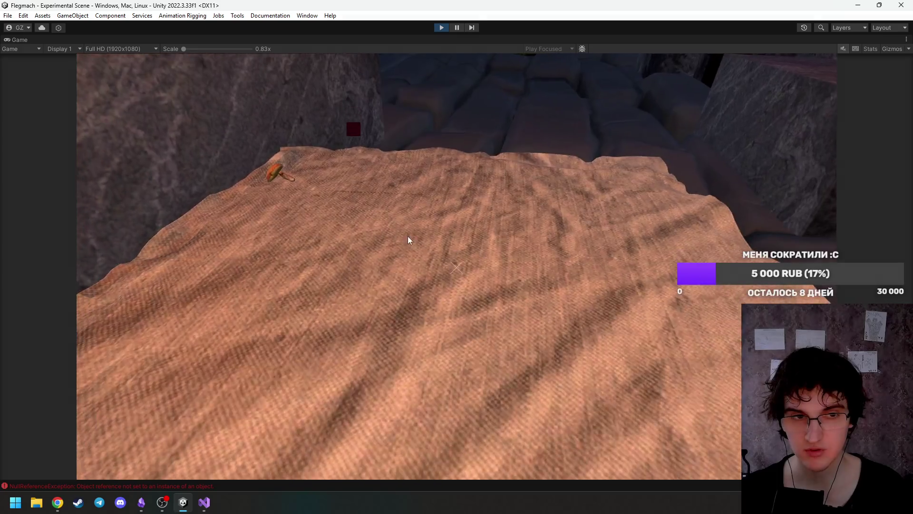
left_click(269, 136)
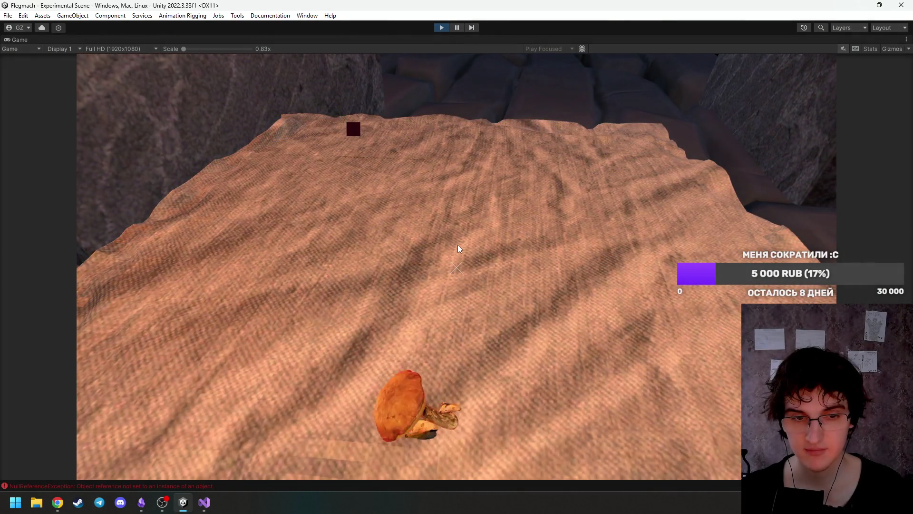
left_click(459, 248)
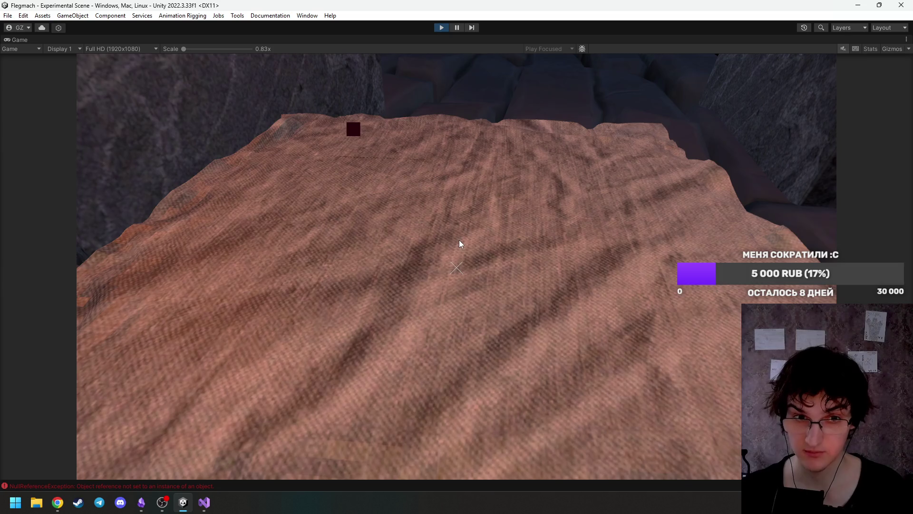
left_click(459, 243)
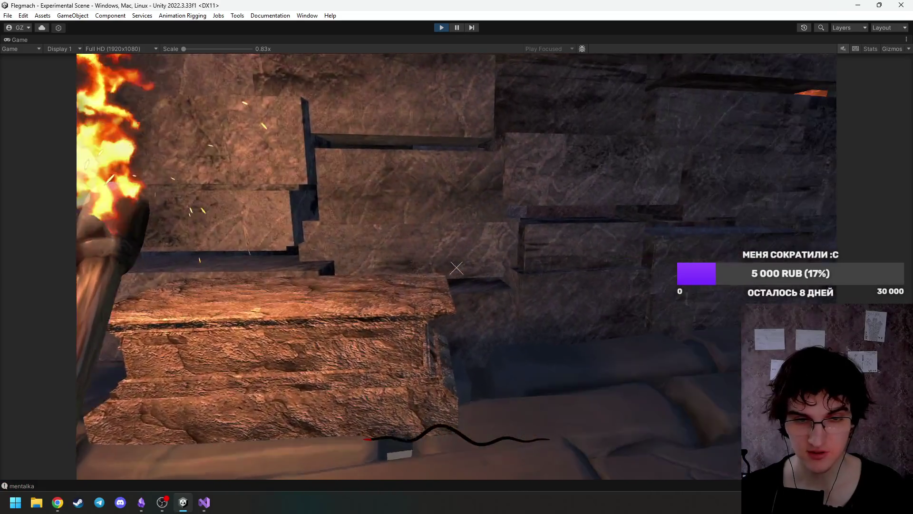
key("Escape")
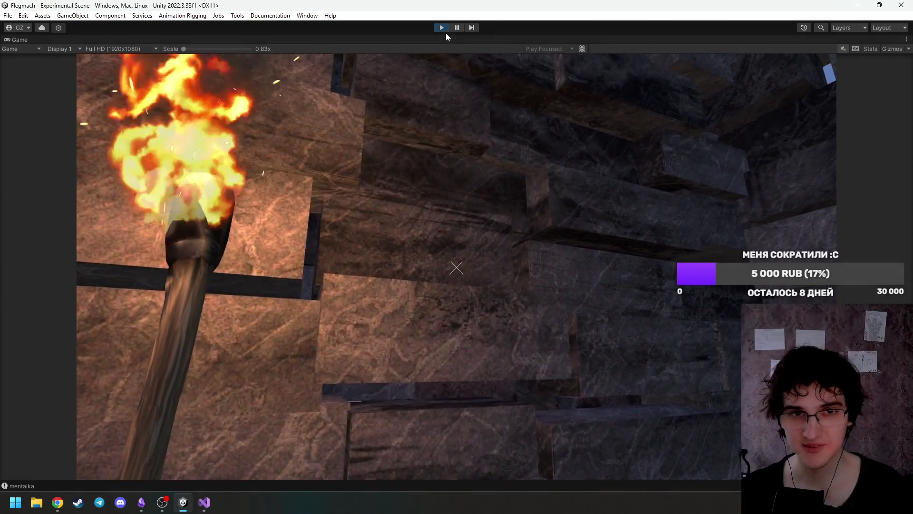
left_click(442, 28)
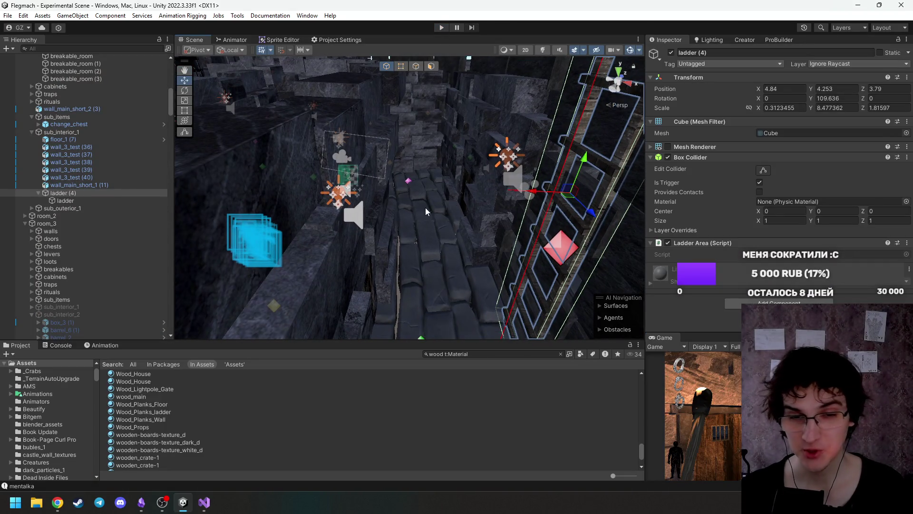
mouse_move(427, 212)
left_mouse_down()
mouse_move(433, 172)
mouse_move(398, 189)
left_mouse_up()
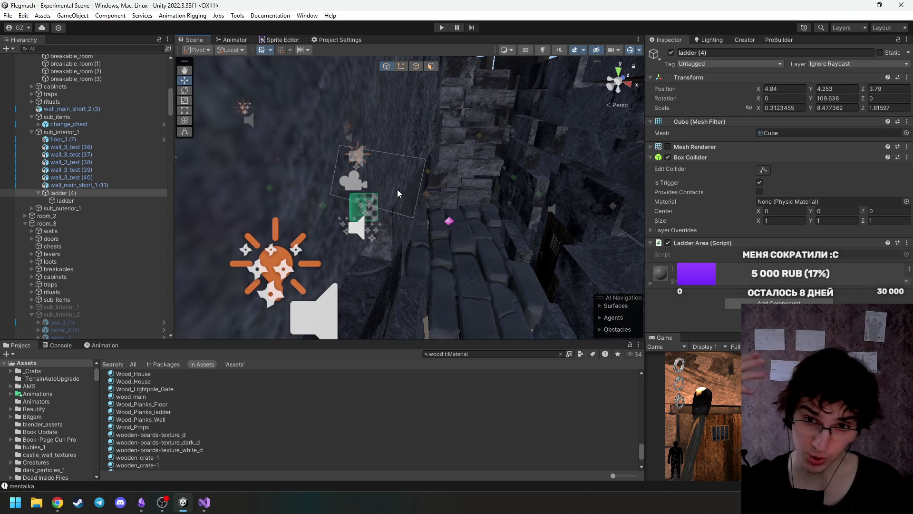
Duplicate the change_chest spawn point under sub_items.
mouse_move(395, 190)
left_mouse_down()
mouse_move(481, 163)
mouse_move(561, 87)
mouse_move(467, 199)
mouse_move(411, 196)
mouse_move(434, 193)
left_mouse_up()
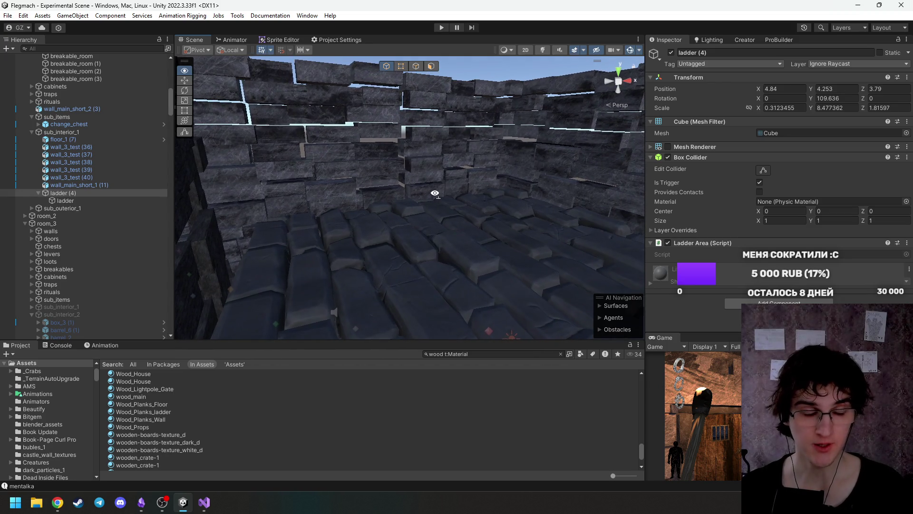
left_click(86, 117)
left_click(81, 125)
mouse_move(519, 208)
left_mouse_down()
mouse_move(514, 217)
mouse_move(543, 274)
mouse_move(492, 206)
mouse_move(423, 185)
mouse_move(396, 213)
mouse_move(402, 187)
left_mouse_up()
key("ctrl+d")
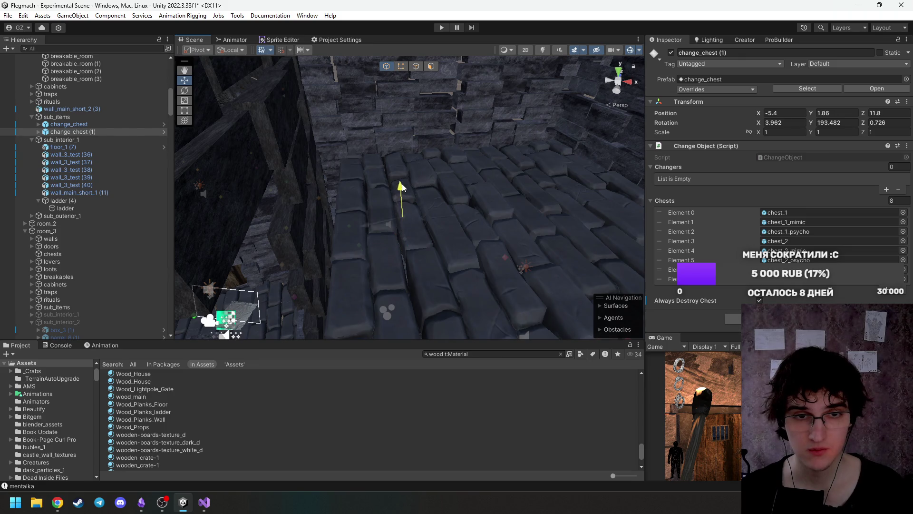
Move change_chest (1) onto the room floor at (1.114, 8.306, 16.882).
mouse_move(390, 125)
left_mouse_down()
mouse_move(429, 159)
mouse_move(461, 164)
mouse_move(655, 168)
mouse_move(496, 207)
left_mouse_up()
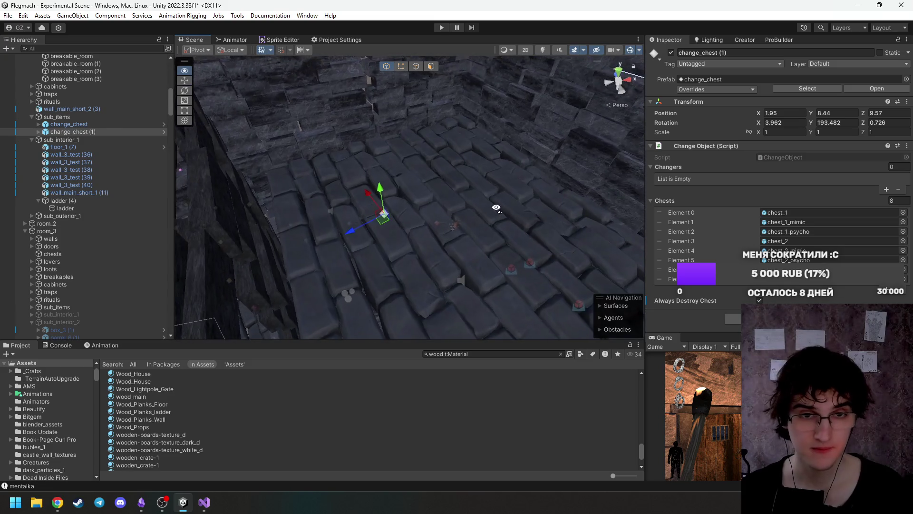
mouse_move(357, 232)
left_mouse_down()
mouse_move(483, 169)
mouse_move(545, 171)
mouse_move(518, 203)
left_mouse_up()
left_click_drag(442, 207, 345, 186)
scroll(362, 185, "up", 3)
mouse_move(449, 162)
left_mouse_down()
mouse_move(443, 190)
mouse_move(454, 131)
left_mouse_up()
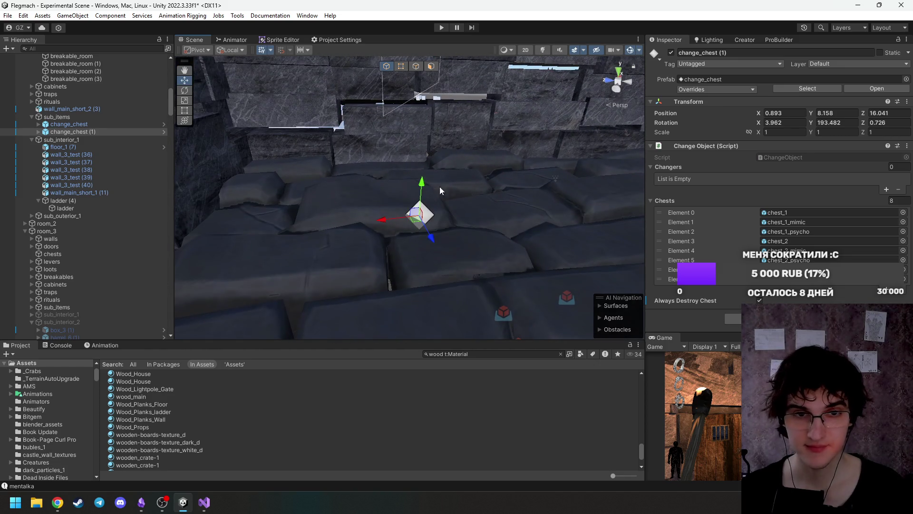
mouse_move(436, 240)
left_mouse_down()
mouse_move(413, 203)
mouse_move(324, 184)
mouse_move(332, 236)
mouse_move(400, 223)
mouse_move(518, 152)
mouse_move(467, 180)
mouse_move(447, 226)
left_mouse_up()
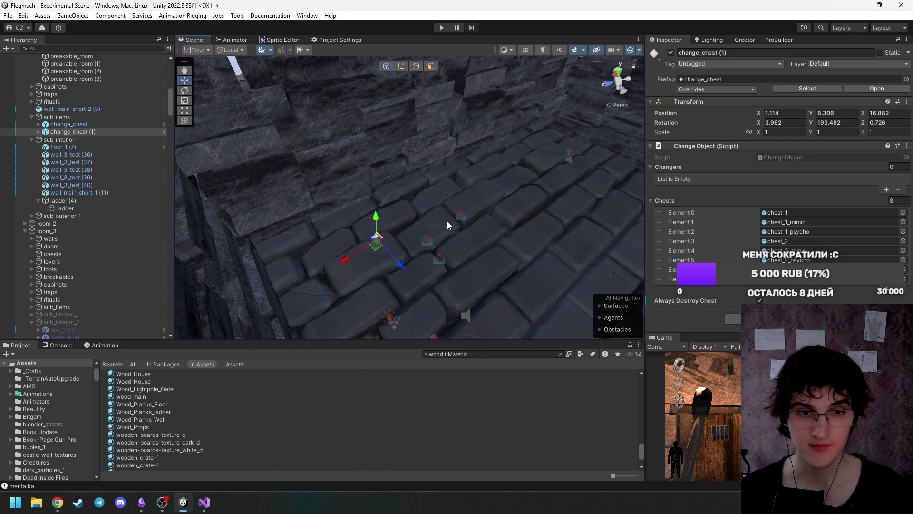
Review the FLEGMA project notes and return to Unity.
left_click(142, 502)
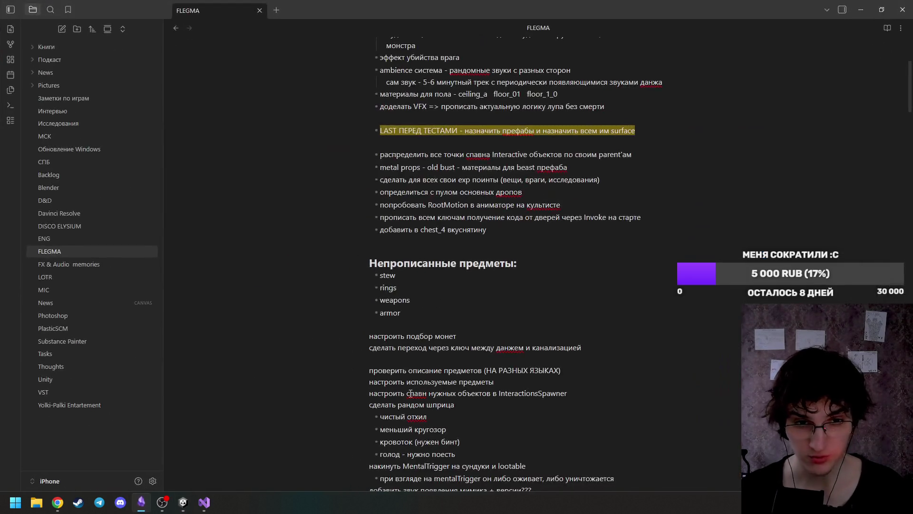
scroll(463, 327, "down", 10)
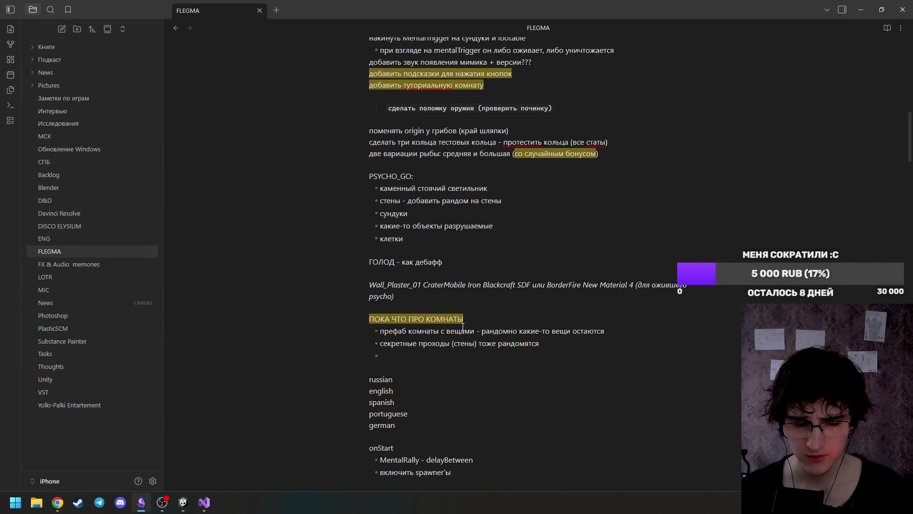
scroll(463, 326, "down", 7)
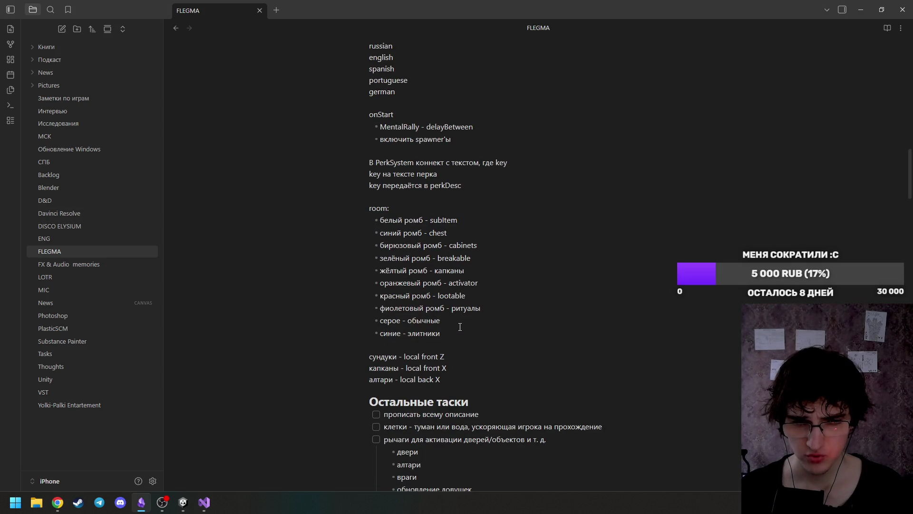
left_click(855, 17)
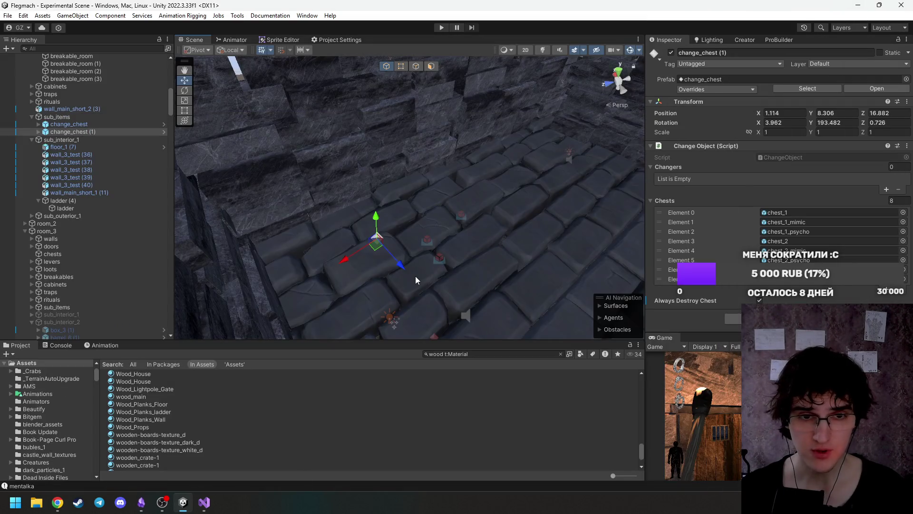
Duplicate the wall_3_test (40) wall in the interior room.
mouse_move(413, 276)
left_mouse_down()
mouse_move(370, 276)
mouse_move(426, 280)
mouse_move(414, 278)
left_mouse_up()
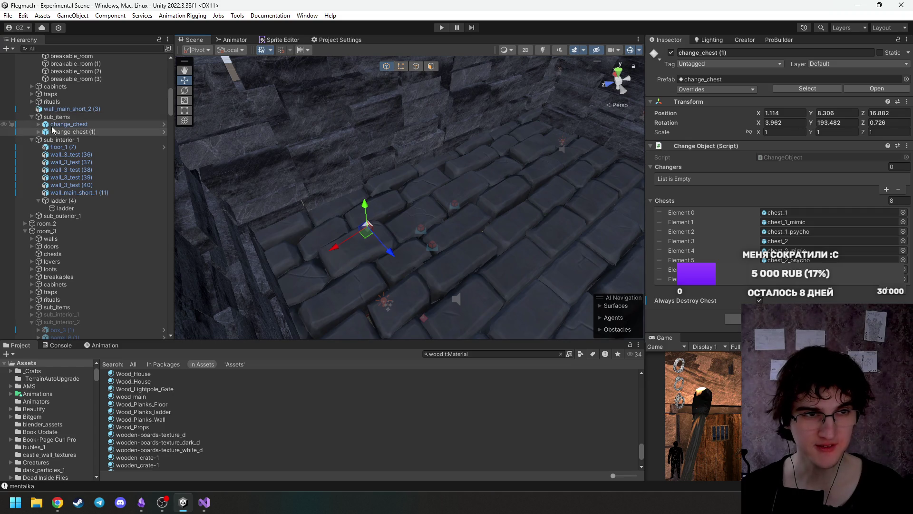
mouse_move(428, 157)
left_mouse_down()
mouse_move(462, 114)
mouse_move(424, 139)
mouse_move(428, 170)
left_mouse_up()
left_click(421, 152)
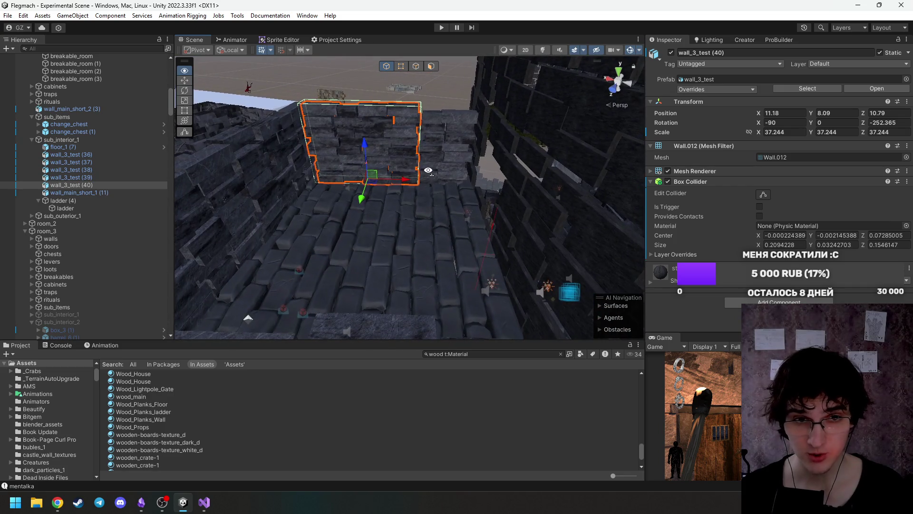
key("ctrl+d")
Position the copy wall_3_test (41) at (3.48, 8.09, 8.74).
mouse_move(357, 198)
left_mouse_down()
mouse_move(333, 265)
mouse_move(424, 222)
left_mouse_up()
mouse_move(345, 251)
left_mouse_down()
mouse_move(452, 249)
mouse_move(533, 271)
mouse_move(658, 283)
left_mouse_up()
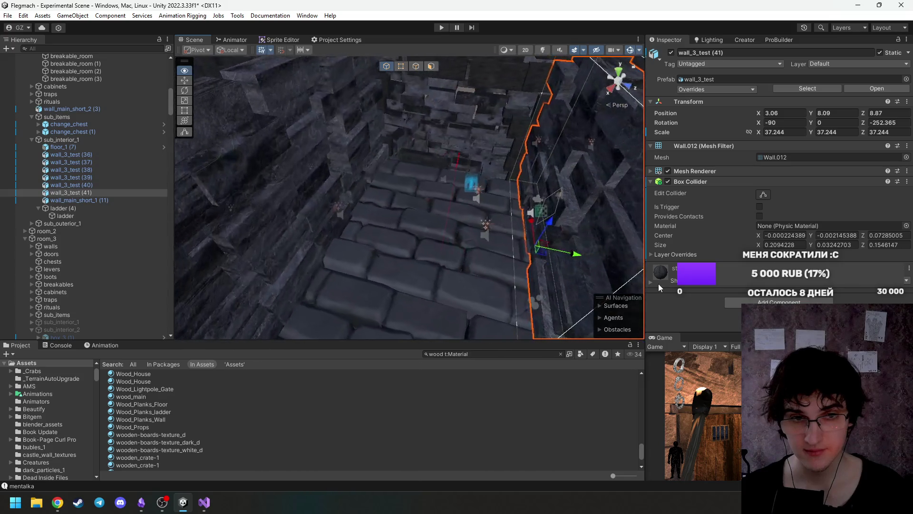
key("f")
left_click_drag(449, 239, 663, 237)
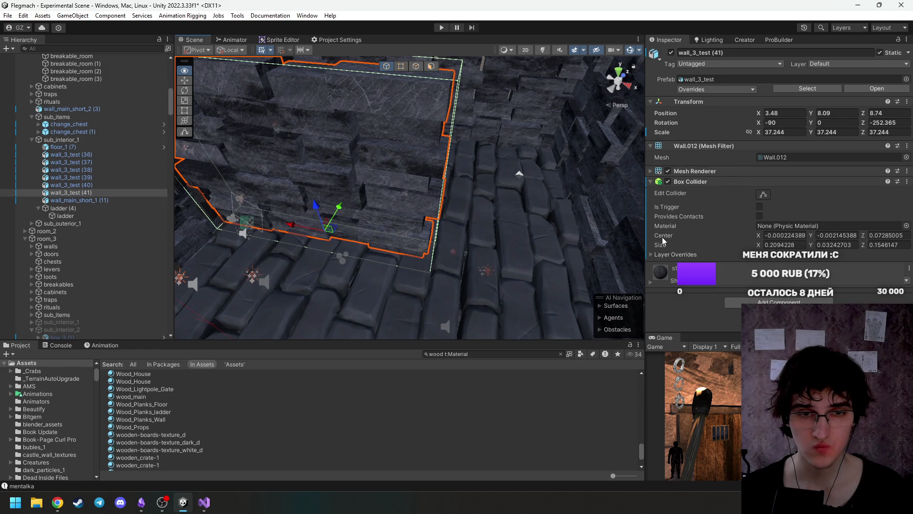
left_click_drag(662, 237, 548, 217)
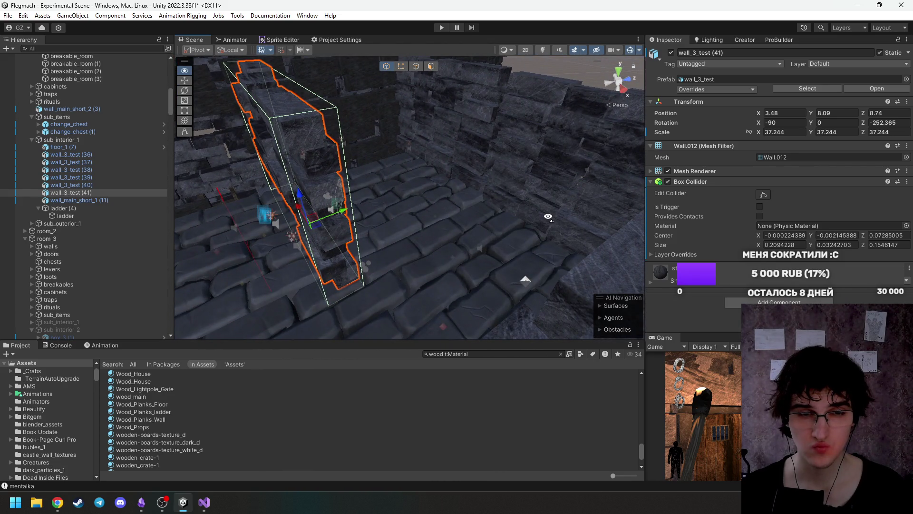
left_click_drag(548, 217, 548, 216)
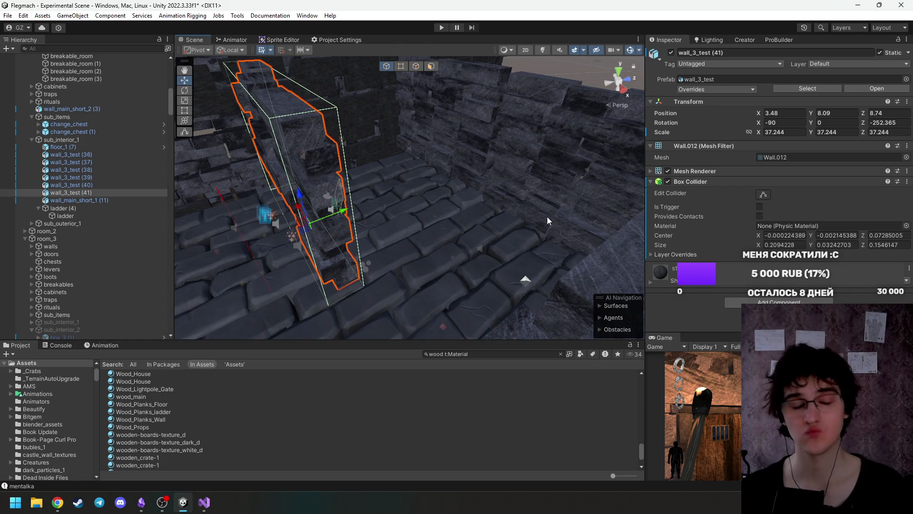
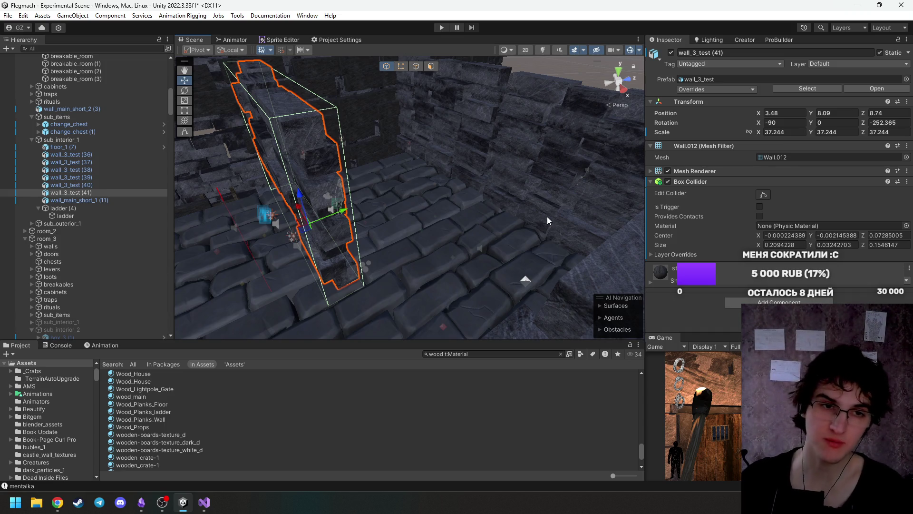
Clear the wood material search in the Project panel so all Assets contents show again.
mouse_move(358, 197)
left_mouse_down()
mouse_move(334, 167)
mouse_move(376, 210)
mouse_move(415, 207)
mouse_move(396, 219)
mouse_move(442, 249)
mouse_move(593, 198)
mouse_move(549, 200)
left_mouse_up()
scroll(375, 209, "down", 5)
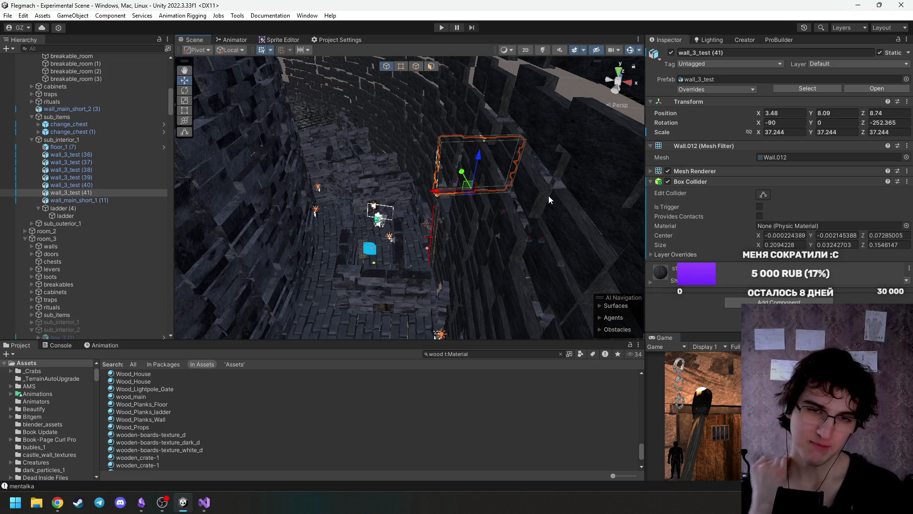
mouse_move(398, 213)
left_mouse_down()
mouse_move(423, 192)
mouse_move(410, 210)
mouse_move(345, 212)
mouse_move(432, 195)
mouse_move(419, 195)
mouse_move(521, 209)
mouse_move(539, 193)
mouse_move(495, 200)
mouse_move(452, 257)
mouse_move(416, 256)
mouse_move(464, 255)
left_mouse_up()
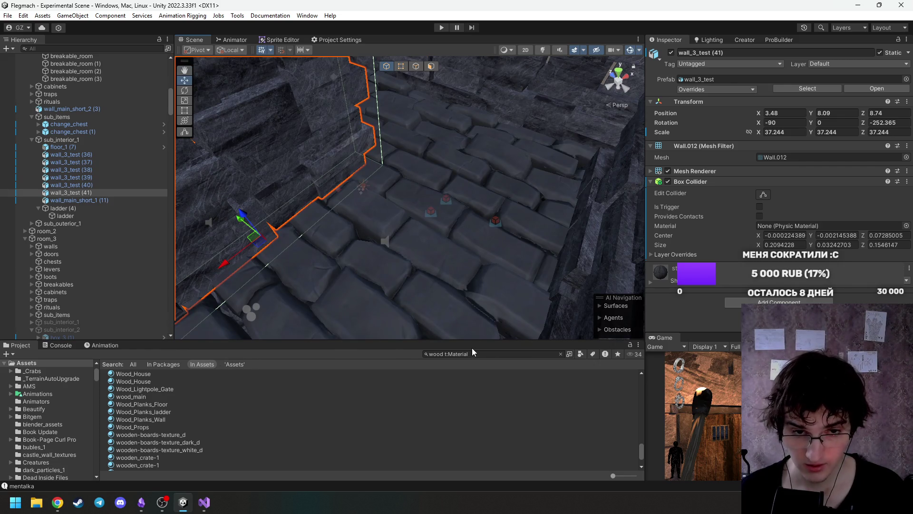
left_click(561, 354)
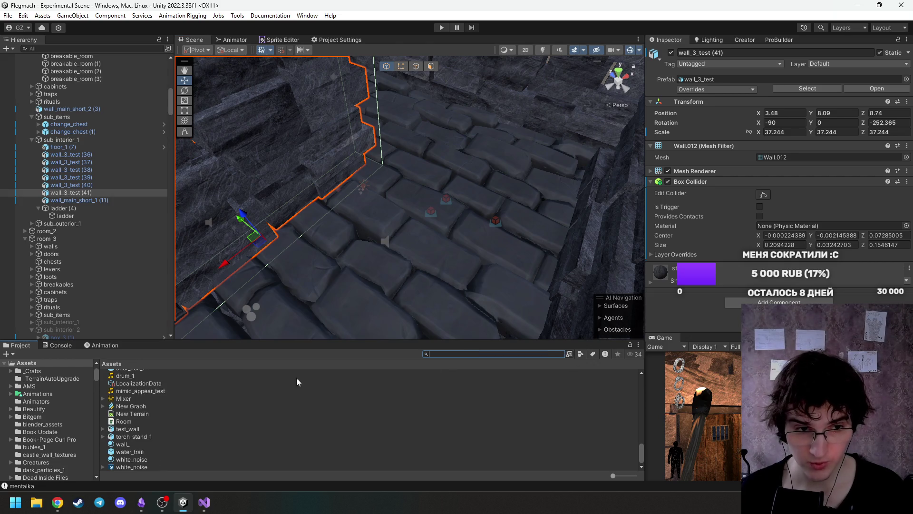
Scroll the Assets list and open the Prefabs folder.
scroll(196, 418, "up", 5)
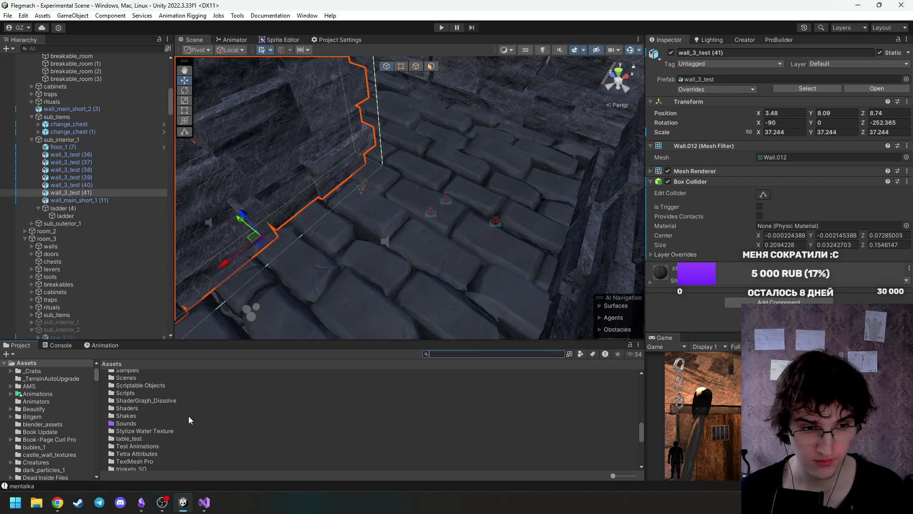
scroll(186, 421, "up", 3)
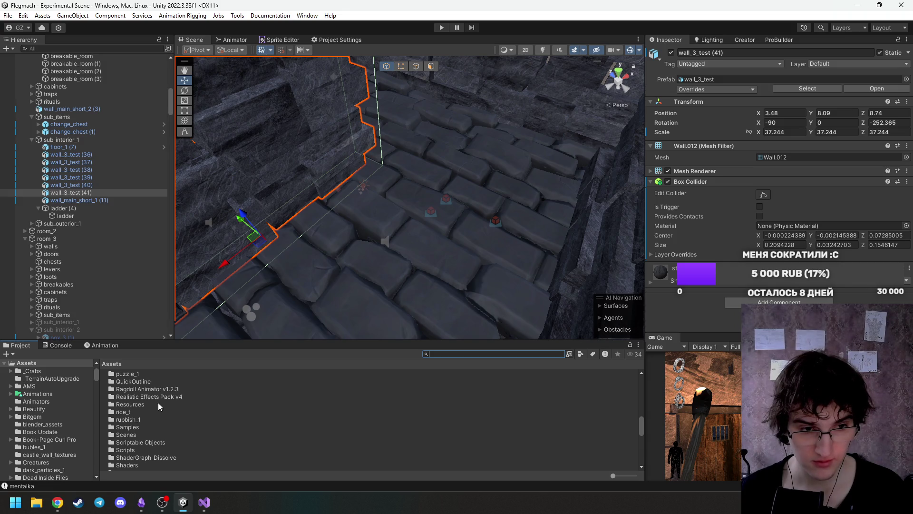
scroll(160, 401, "up", 5)
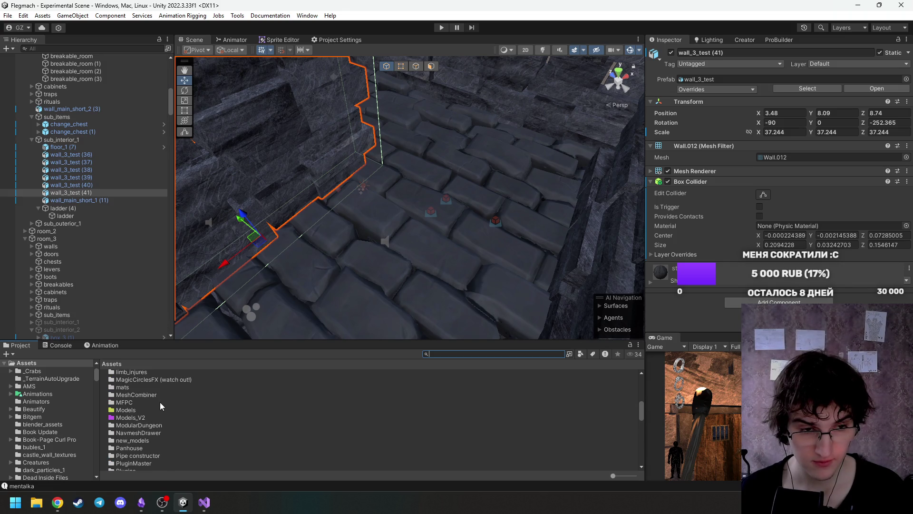
scroll(160, 401, "down", 4)
double_click(149, 410)
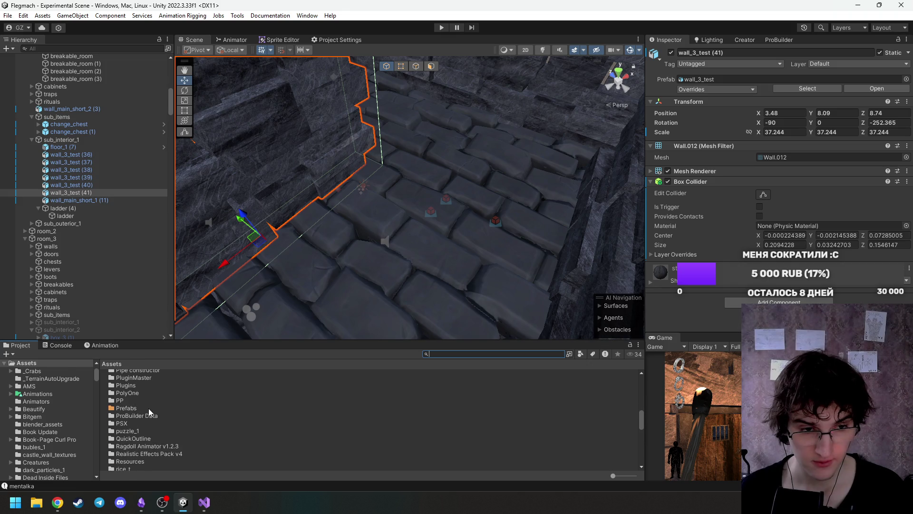
Find and open the destroys folder of breakable barrel, box and vase prefabs.
scroll(150, 407, "down", 3)
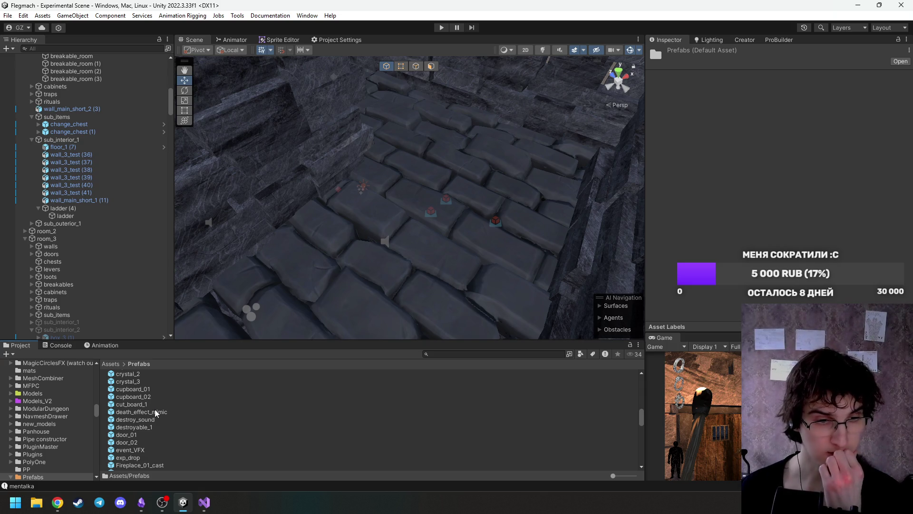
scroll(157, 421, "up", 10)
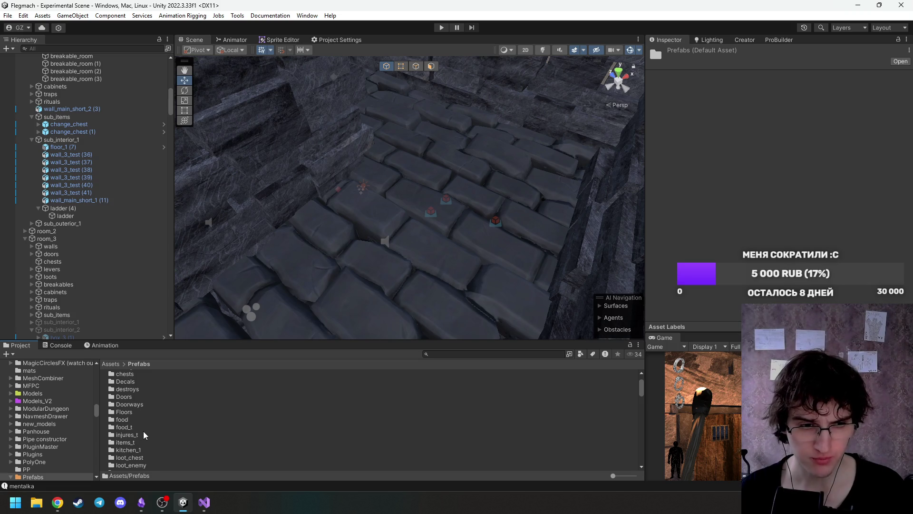
scroll(147, 431, "up", 2)
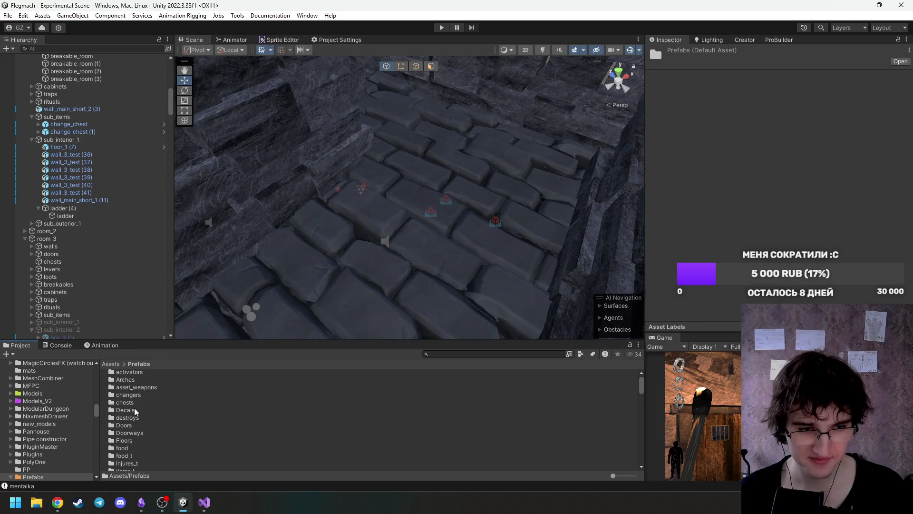
scroll(142, 406, "down", 4)
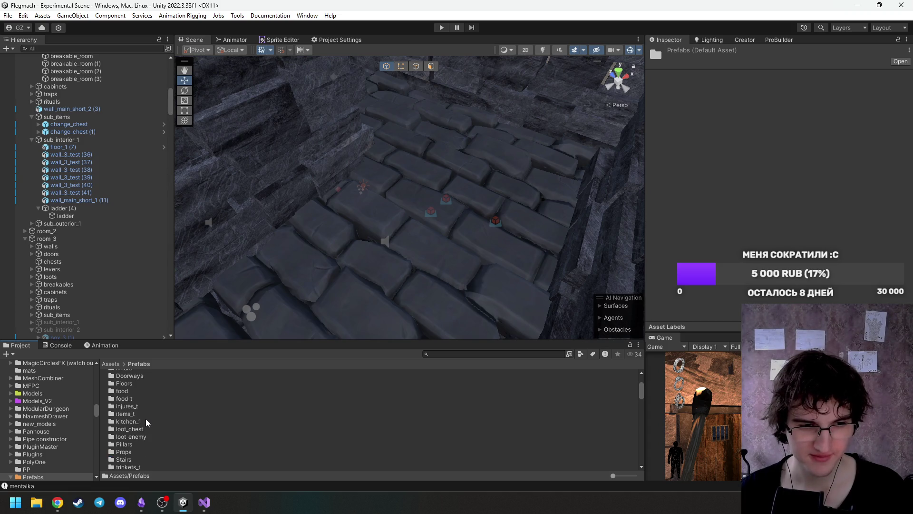
scroll(146, 422, "up", 2)
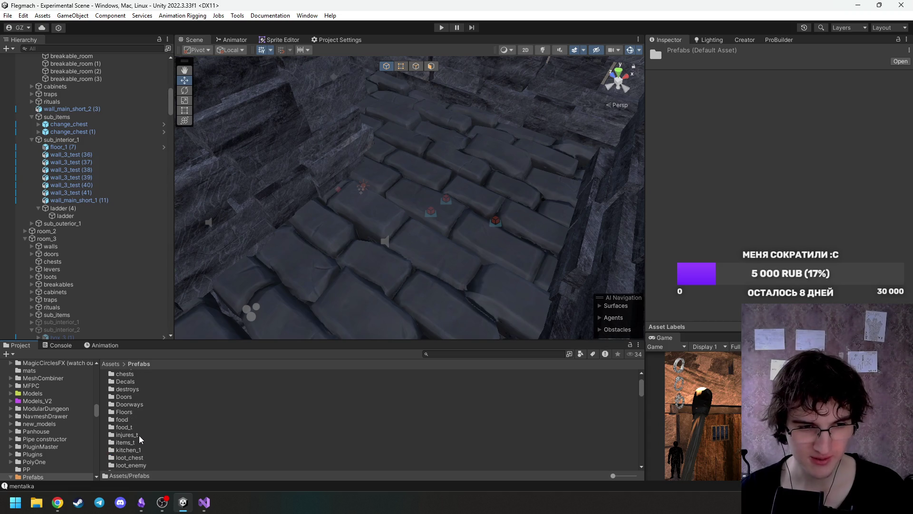
scroll(140, 436, "up", 2)
scroll(138, 409, "down", 2)
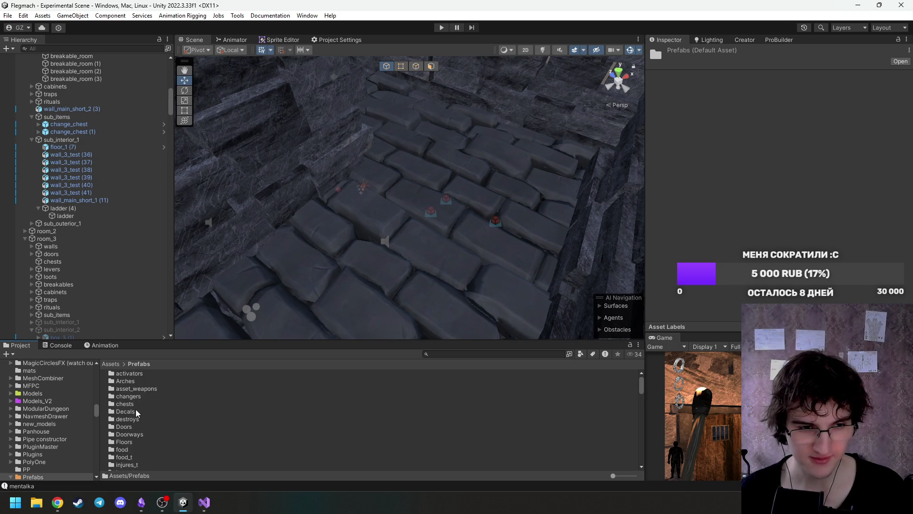
scroll(141, 423, "down", 2)
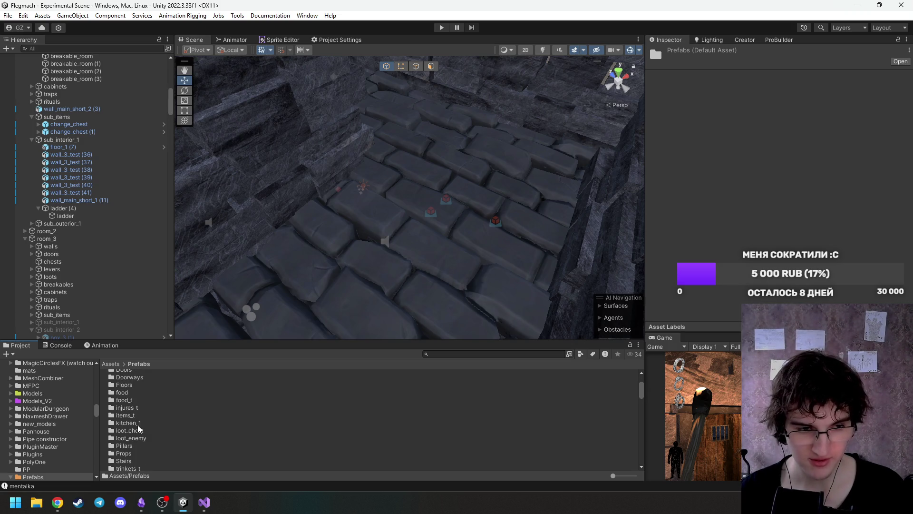
scroll(140, 449, "down", 2)
scroll(141, 447, "up", 2)
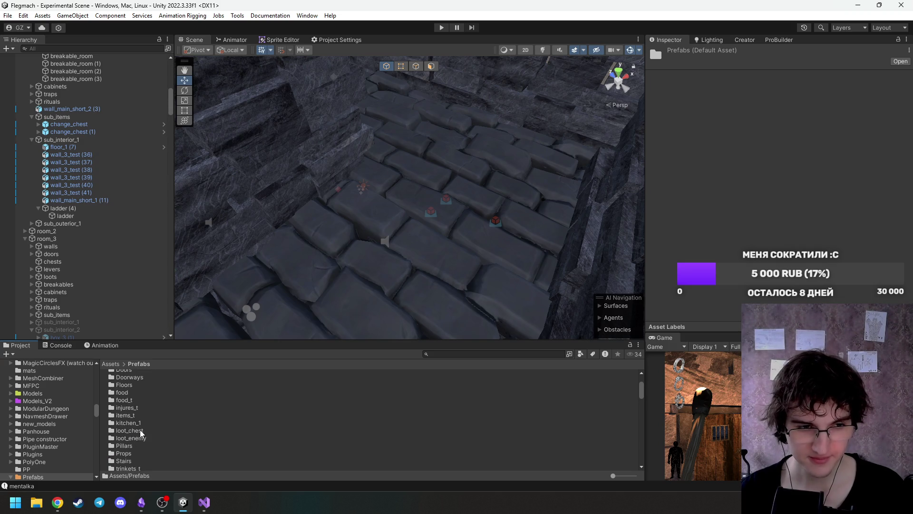
scroll(138, 418, "up", 2)
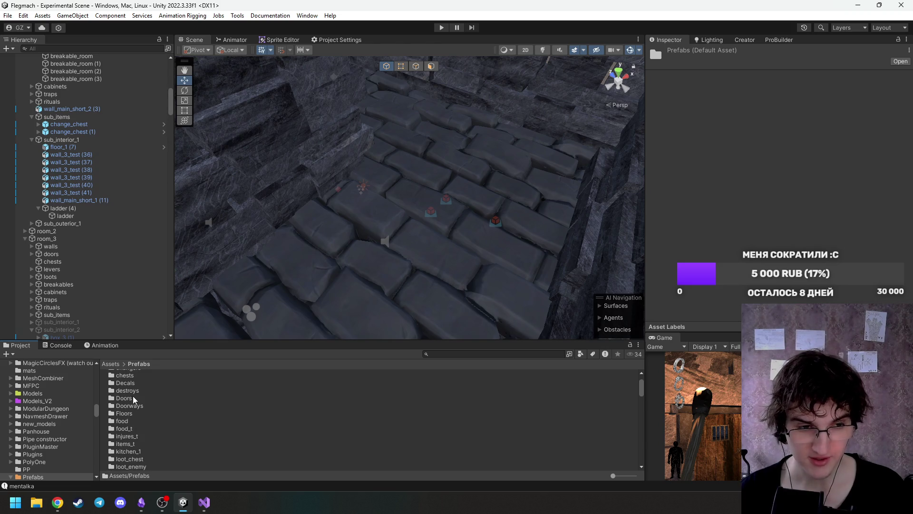
double_click(134, 394)
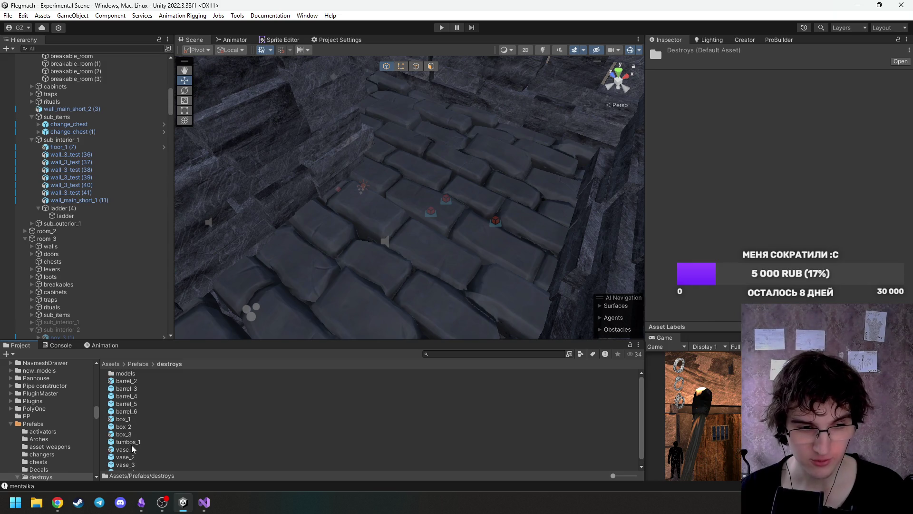
Drop a barrel_4 prefab onto the stone floor and orbit closer to inspect it.
mouse_move(132, 412)
left_mouse_down()
mouse_move(351, 321)
mouse_move(510, 142)
mouse_move(537, 150)
mouse_move(288, 316)
mouse_move(285, 362)
mouse_move(133, 397)
mouse_move(543, 193)
mouse_move(553, 161)
left_mouse_up()
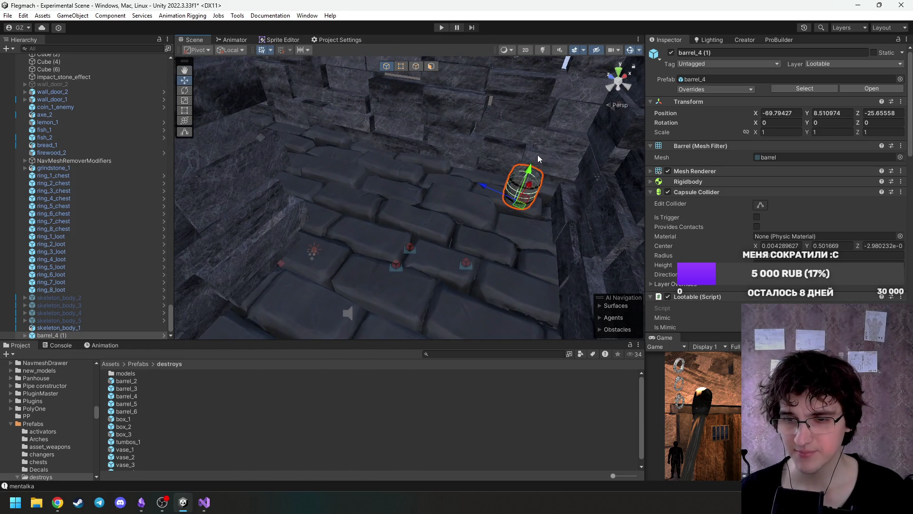
mouse_move(489, 162)
left_mouse_down()
mouse_move(518, 132)
mouse_move(505, 98)
mouse_move(462, 148)
mouse_move(473, 155)
left_mouse_up()
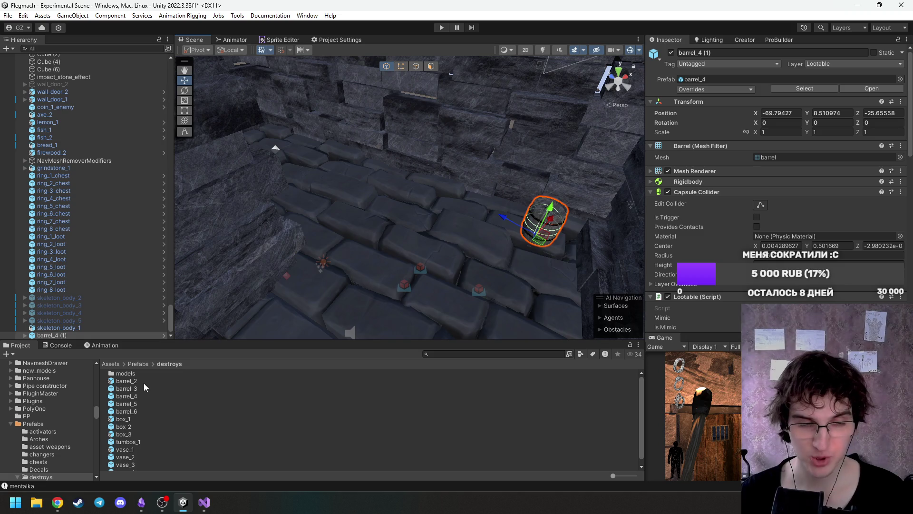
Cancel a second barrel placement, check the web browser, then swing the view to a new angle.
mouse_move(140, 404)
left_mouse_down()
mouse_move(376, 201)
mouse_move(267, 355)
left_mouse_up()
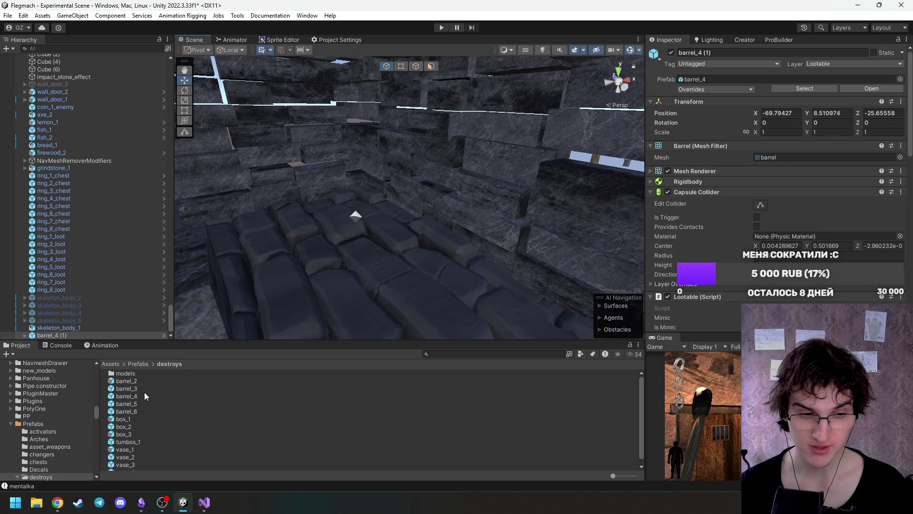
key("alt+Tab")
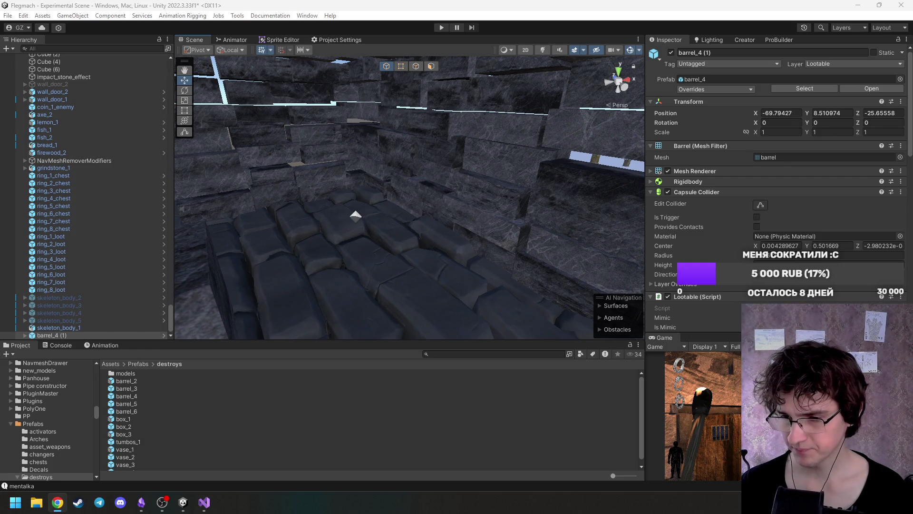
key("alt+Tab")
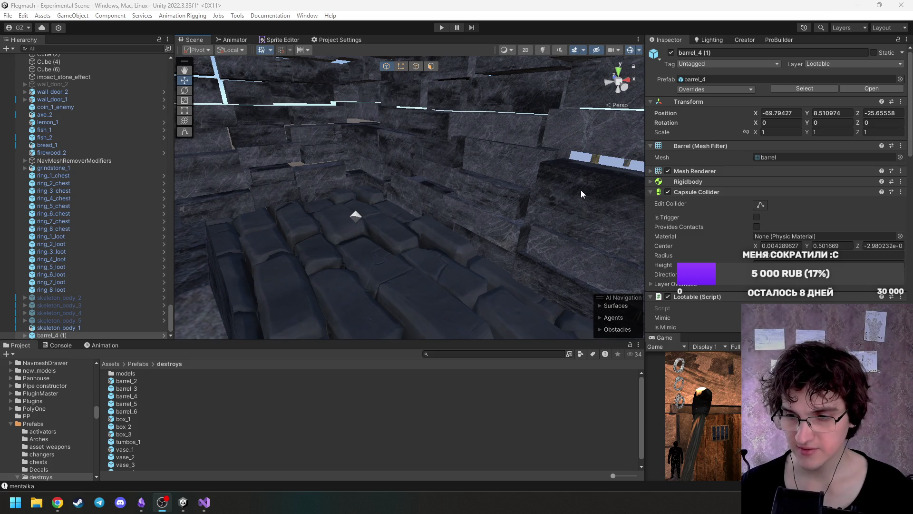
mouse_move(580, 190)
left_mouse_down()
mouse_move(254, 195)
mouse_move(333, 191)
mouse_move(533, 209)
mouse_move(504, 162)
mouse_move(466, 149)
mouse_move(336, 175)
mouse_move(357, 180)
mouse_move(364, 229)
mouse_move(332, 235)
left_mouse_up()
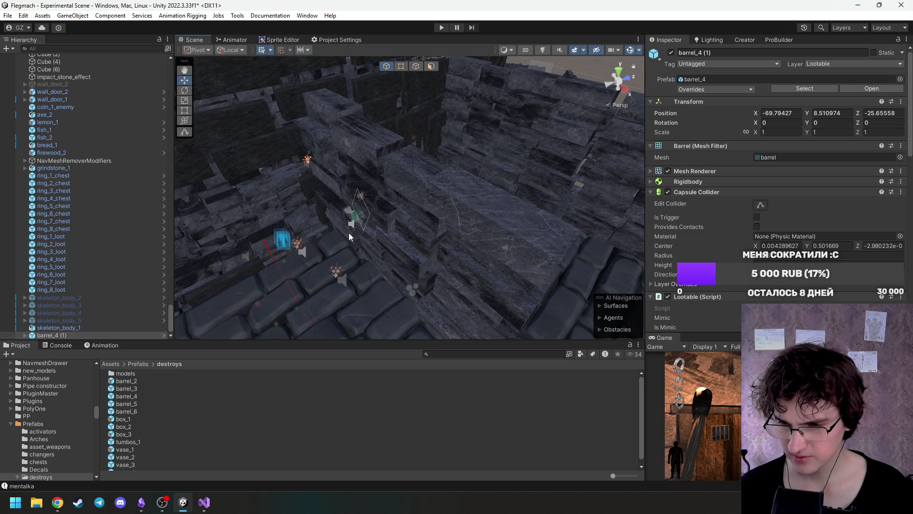
Place a box_3 crate on the cobbled floor near the wall and slide it along X to -76.89.
mouse_move(349, 233)
left_mouse_down()
mouse_move(650, 158)
mouse_move(739, 230)
mouse_move(654, 238)
left_mouse_up()
mouse_move(458, 262)
left_mouse_down()
mouse_move(356, 214)
mouse_move(300, 251)
mouse_move(285, 237)
mouse_move(307, 243)
mouse_move(288, 250)
mouse_move(287, 264)
left_mouse_up()
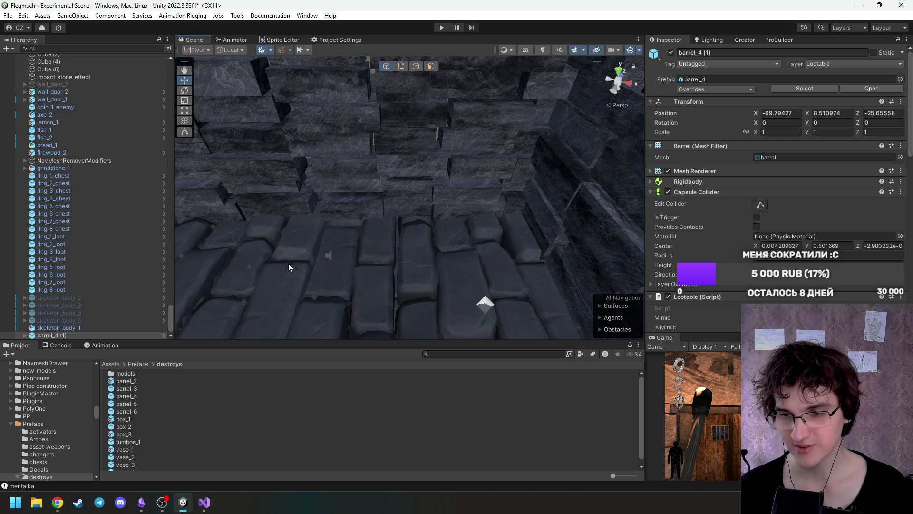
mouse_move(134, 425)
left_mouse_down()
mouse_move(499, 241)
mouse_move(393, 331)
mouse_move(338, 360)
left_mouse_up()
mouse_move(142, 401)
left_mouse_down()
mouse_move(497, 250)
mouse_move(501, 235)
mouse_move(343, 349)
mouse_move(123, 409)
mouse_move(449, 235)
mouse_move(481, 232)
mouse_move(521, 276)
left_mouse_up()
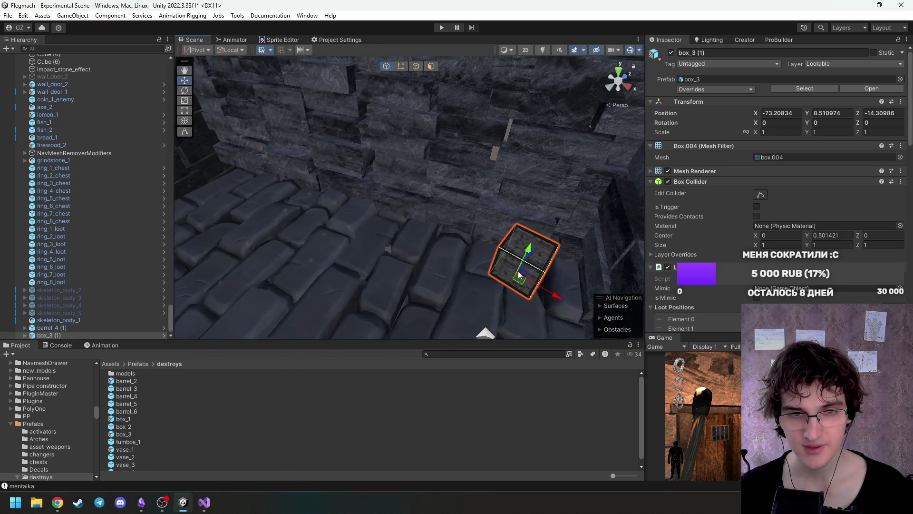
left_click_drag(562, 298, 432, 236)
Slide the box_3 crate along Z to -15.68 and fine-tune its position.
left_click_drag(432, 195, 393, 216)
mouse_move(392, 217)
left_mouse_down()
mouse_move(511, 226)
mouse_move(526, 239)
mouse_move(552, 224)
left_mouse_up()
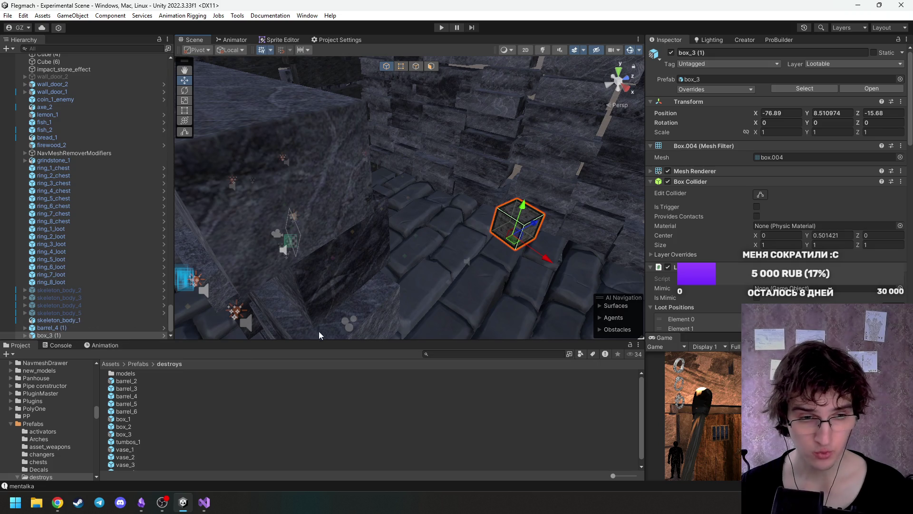
Search the Hierarchy for 'body' and frame skeleton_body_1 in the Scene view.
left_click(59, 47)
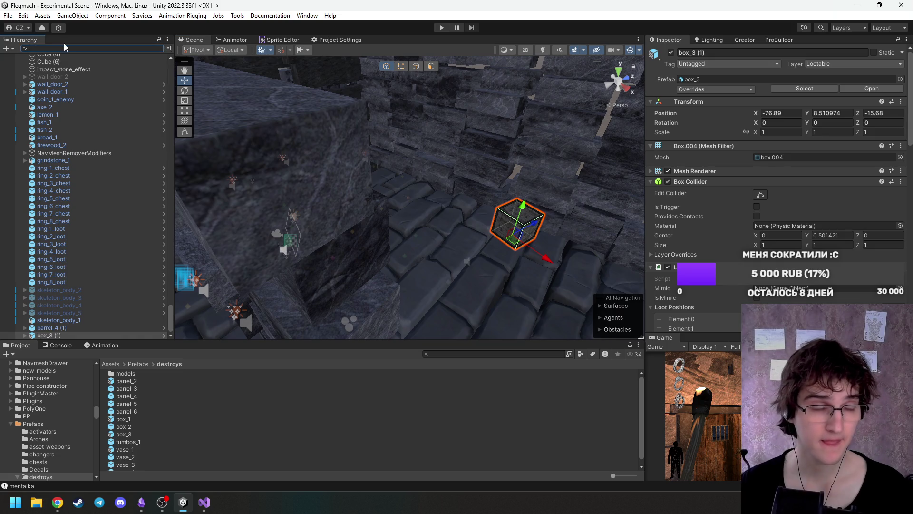
type("skel")
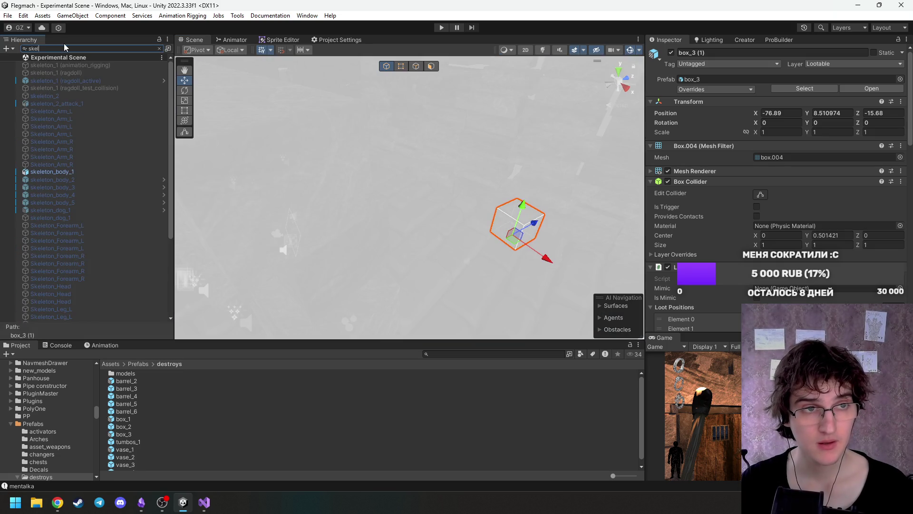
key("BackSpace")
type("body")
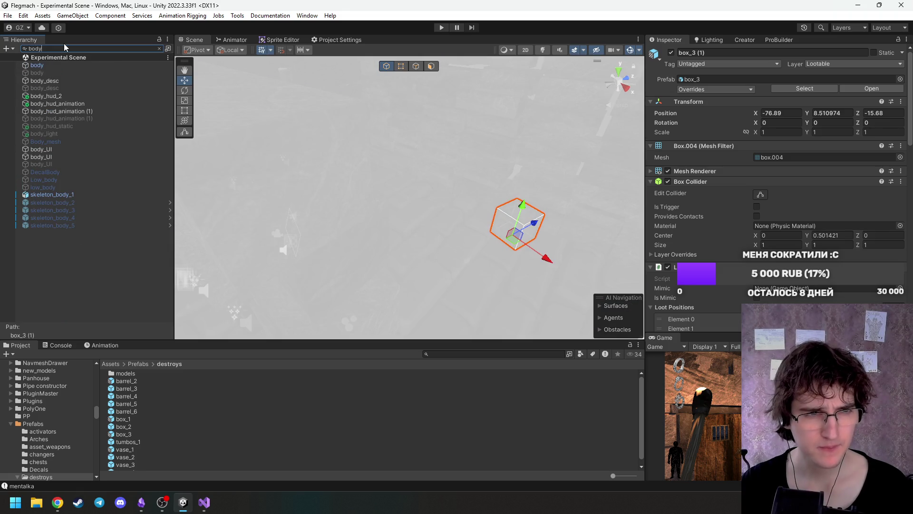
left_click(88, 194)
double_click(87, 193)
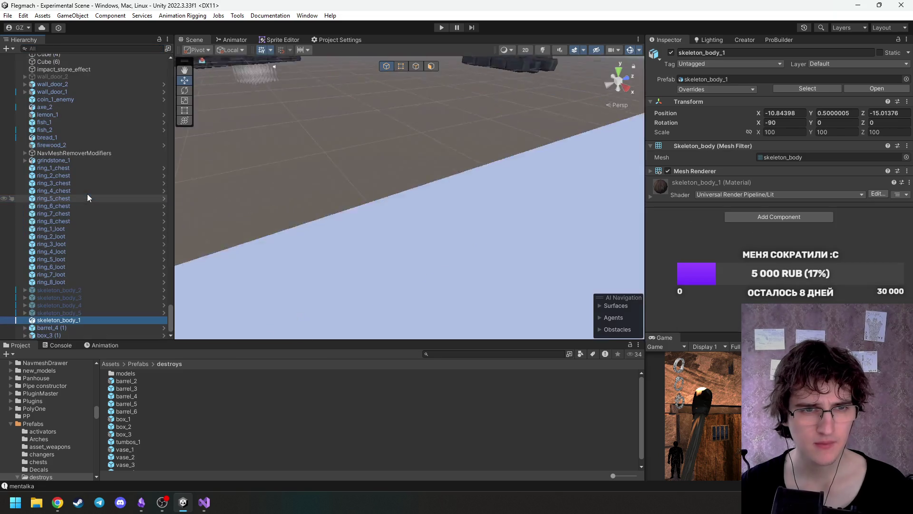